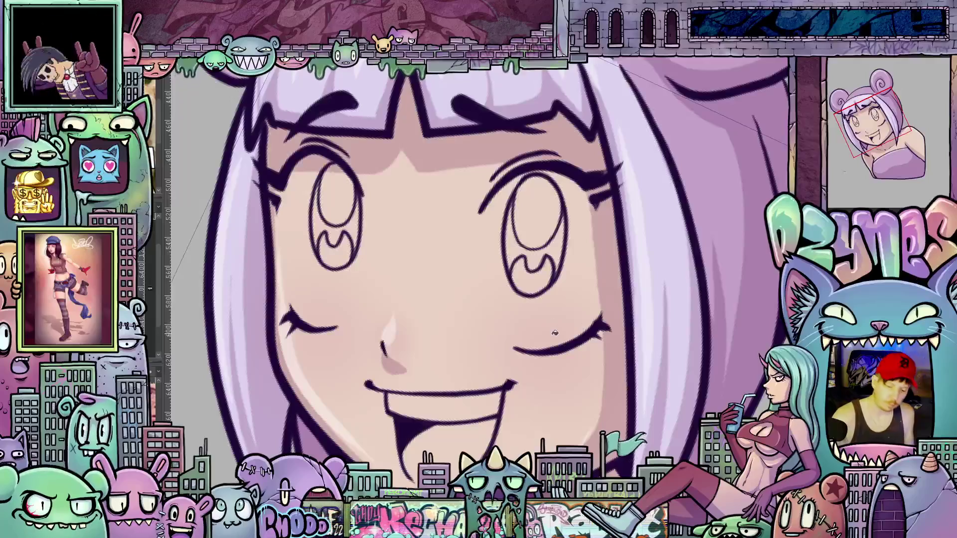
- Fill the teeth inside the open mouth white
{"action": "mouse_move", "coordinate": [518, 399]}
{"action": "left_mouse_down"}
{"action": "mouse_move", "coordinate": [539, 371]}
{"action": "mouse_move", "coordinate": [518, 359]}
{"action": "left_mouse_up"}
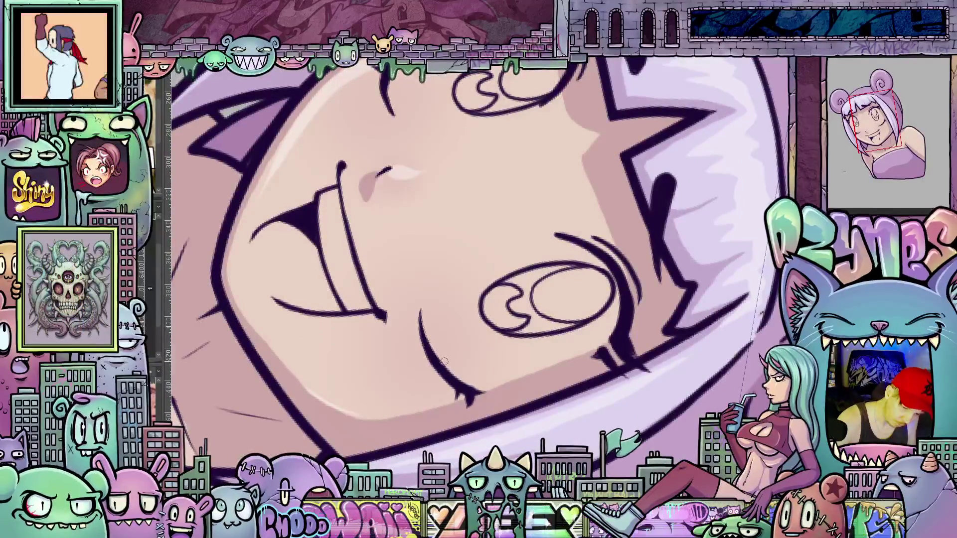
{"action": "left_click_drag", "start_coordinate": [447, 335], "coordinate": [503, 445]}
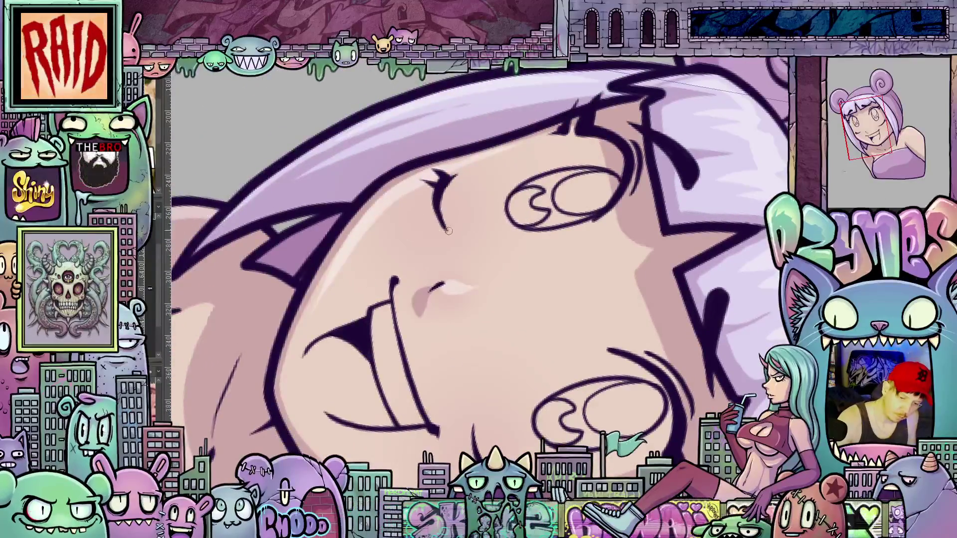
{"action": "left_click_drag", "start_coordinate": [531, 343], "coordinate": [628, 393]}
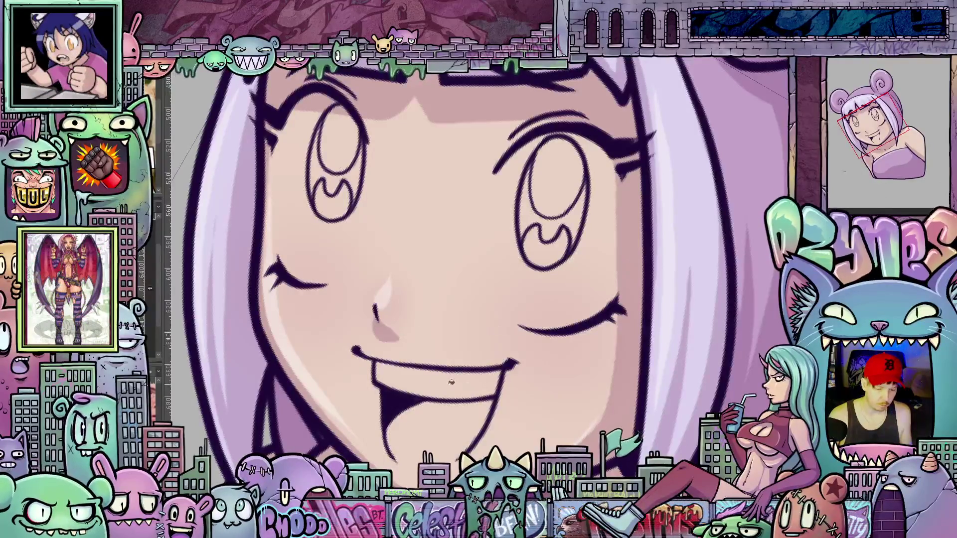
{"action": "left_click", "coordinate": [452, 381]}
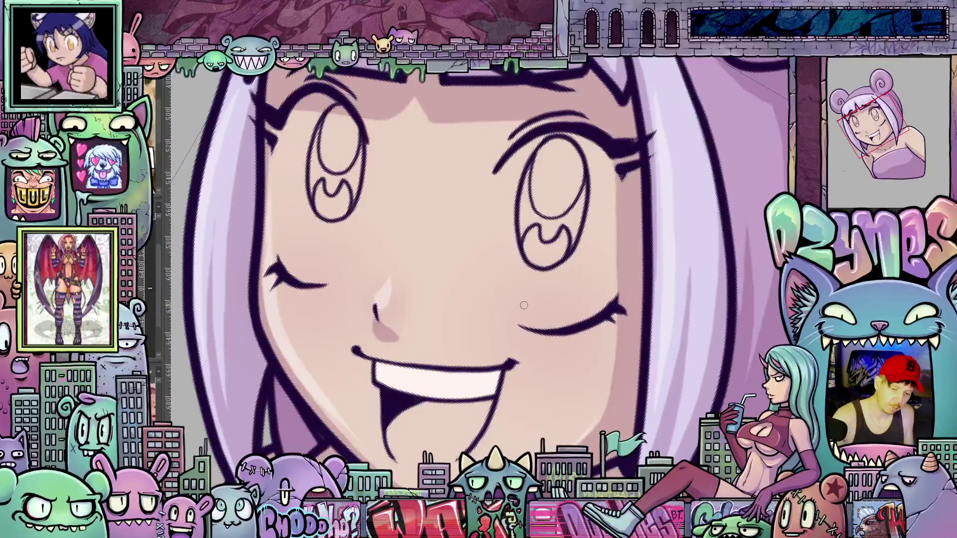
- Paint highlights along both edges of the right eye and fill its white
{"action": "left_click_drag", "start_coordinate": [524, 305], "coordinate": [469, 325]}
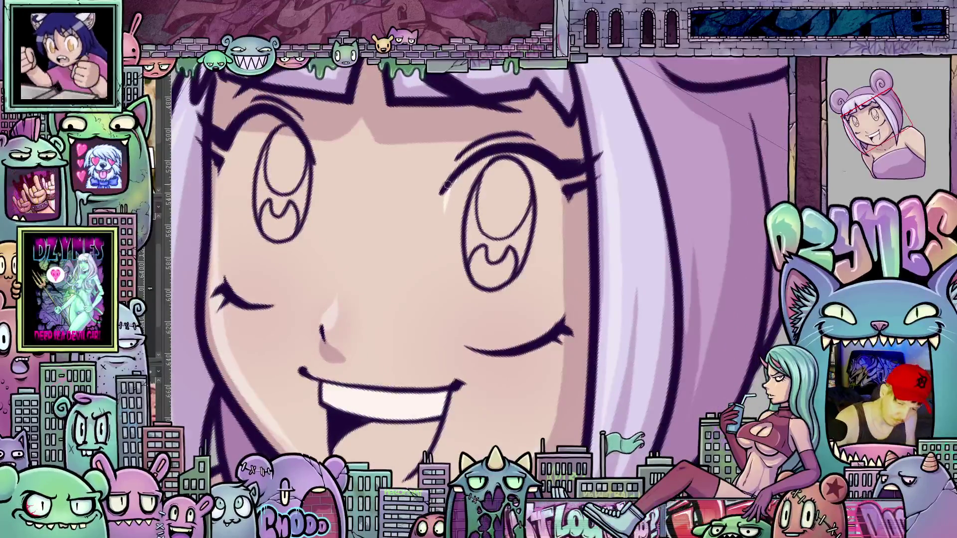
{"action": "left_click_drag", "start_coordinate": [444, 195], "coordinate": [444, 239]}
{"action": "left_click_drag", "start_coordinate": [450, 284], "coordinate": [459, 320]}
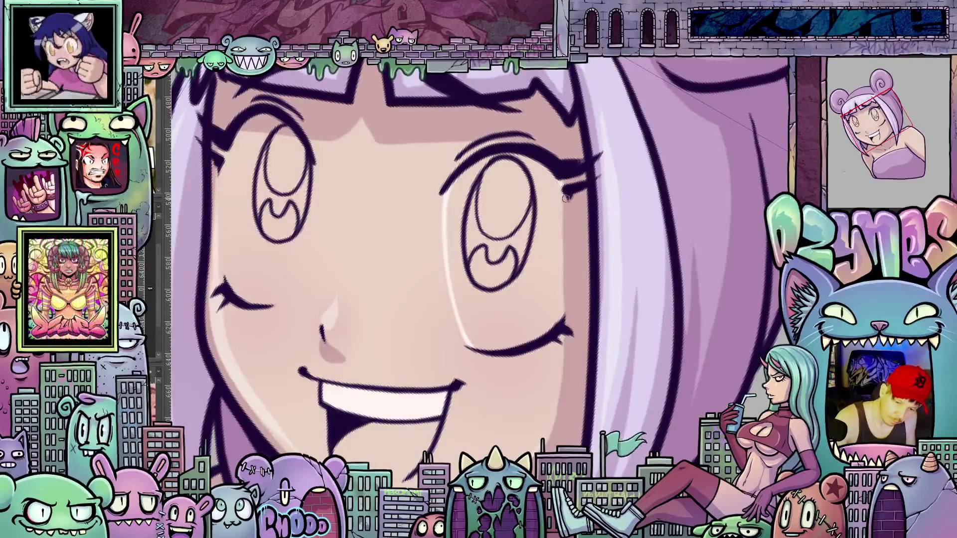
{"action": "left_click_drag", "start_coordinate": [566, 198], "coordinate": [567, 312]}
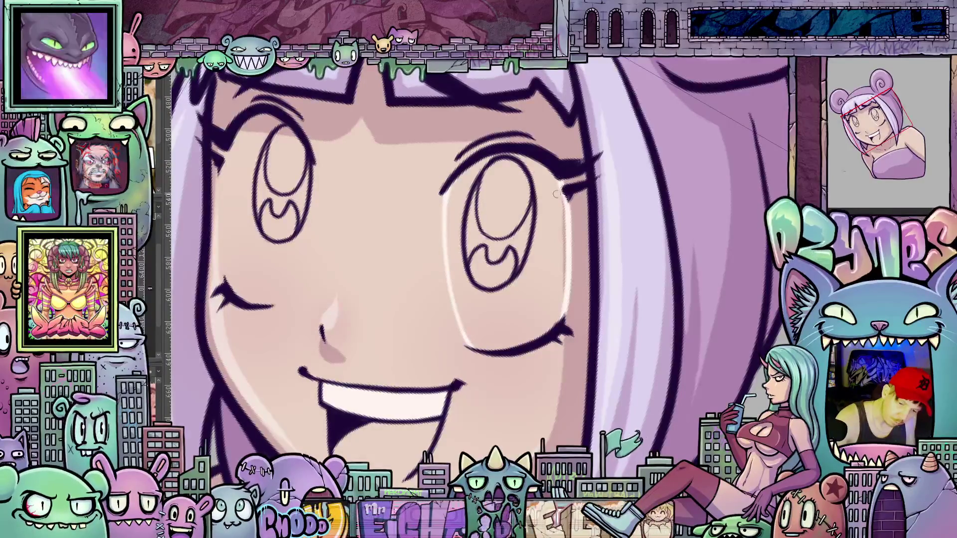
{"action": "left_click", "coordinate": [556, 241]}
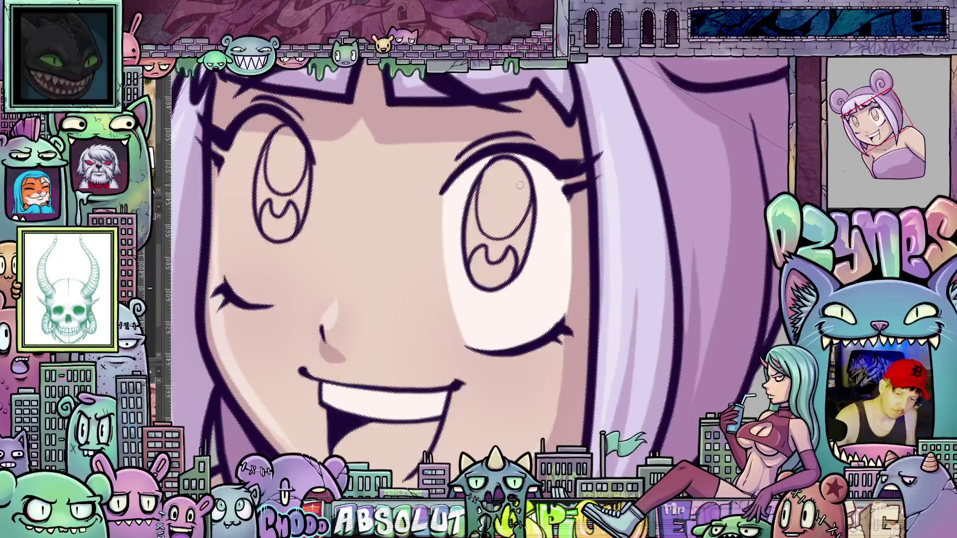
- Paint light strokes down the left eye and face edge, then fill the left eye's white
{"action": "left_click_drag", "start_coordinate": [451, 288], "coordinate": [603, 323]}
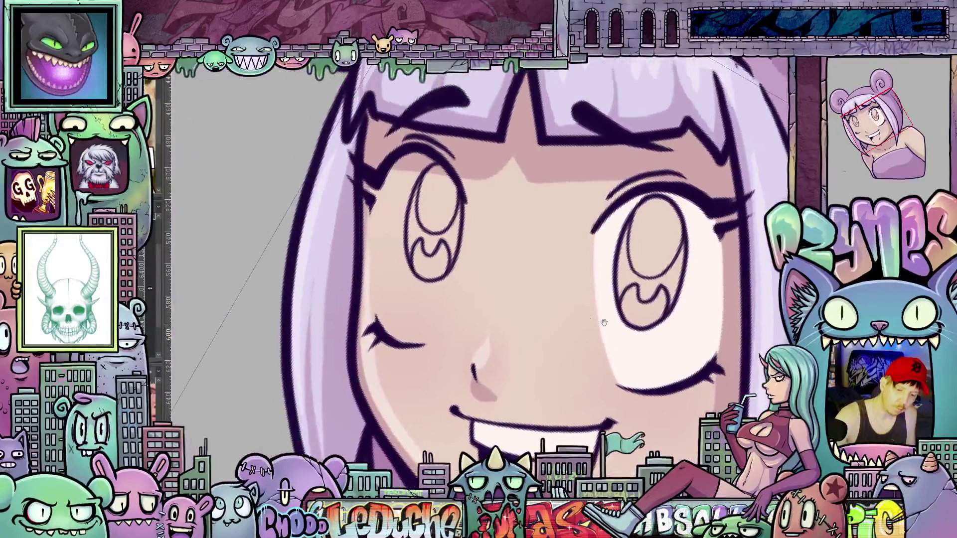
{"action": "mouse_move", "coordinate": [462, 217]}
{"action": "left_mouse_down"}
{"action": "mouse_move", "coordinate": [449, 315]}
{"action": "mouse_move", "coordinate": [430, 343]}
{"action": "mouse_move", "coordinate": [413, 348]}
{"action": "left_mouse_up"}
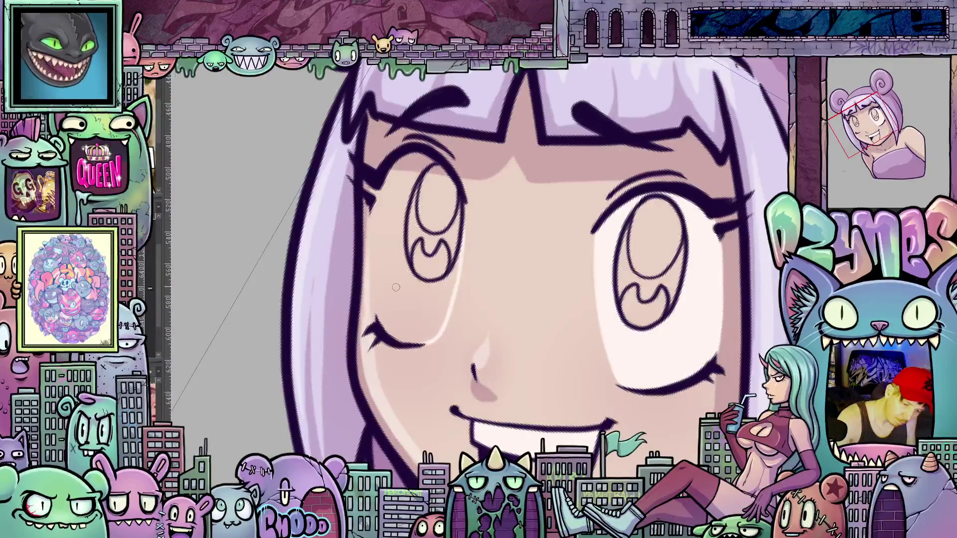
{"action": "mouse_move", "coordinate": [377, 191]}
{"action": "left_mouse_down"}
{"action": "mouse_move", "coordinate": [376, 319]}
{"action": "mouse_move", "coordinate": [396, 326]}
{"action": "left_mouse_up"}
{"action": "key", "text": "g"}
{"action": "left_click", "coordinate": [424, 321]}
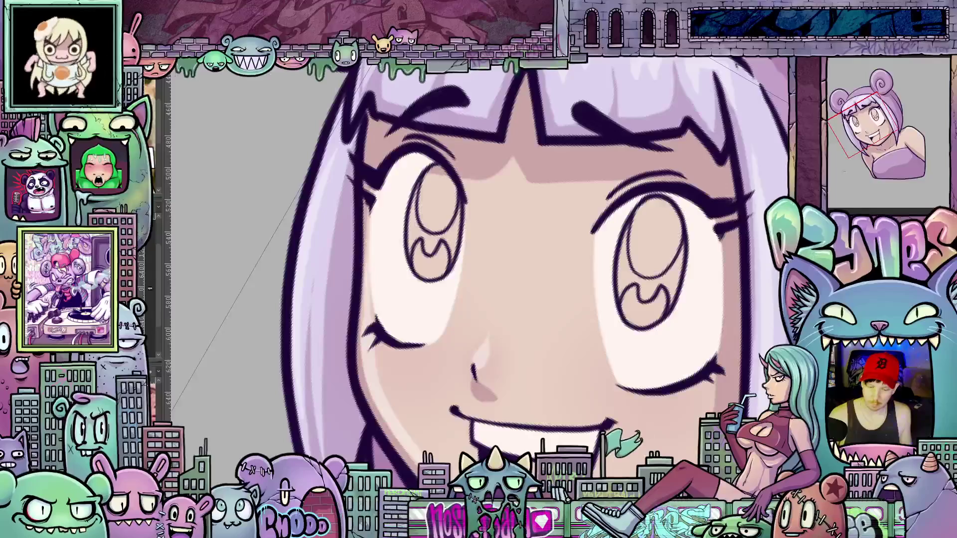
- Undo back to the grin with plain eyes, then paint soft highlights over both eyes
{"action": "key", "text": "ctrl+z"}
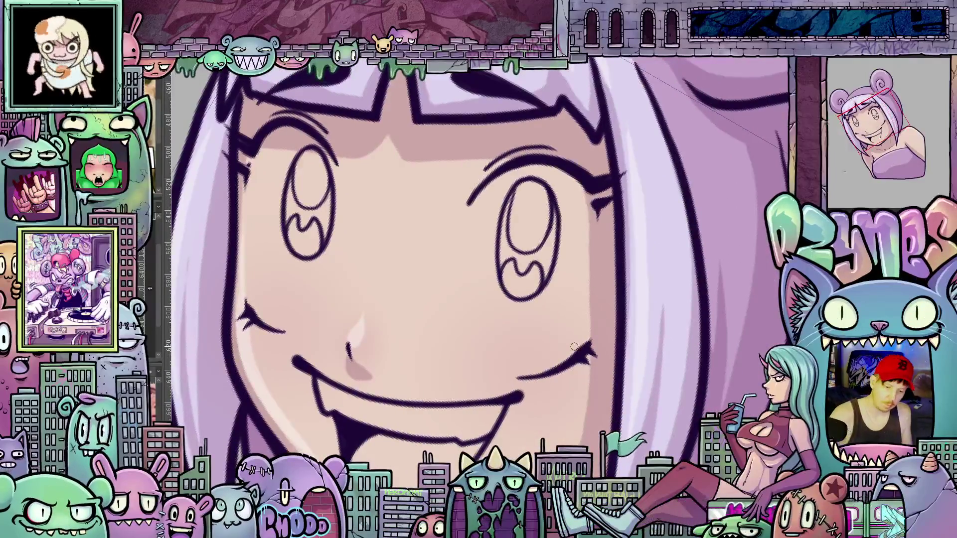
{"action": "mouse_move", "coordinate": [472, 226]}
{"action": "left_mouse_down"}
{"action": "mouse_move", "coordinate": [479, 302]}
{"action": "mouse_move", "coordinate": [507, 368]}
{"action": "left_mouse_up"}
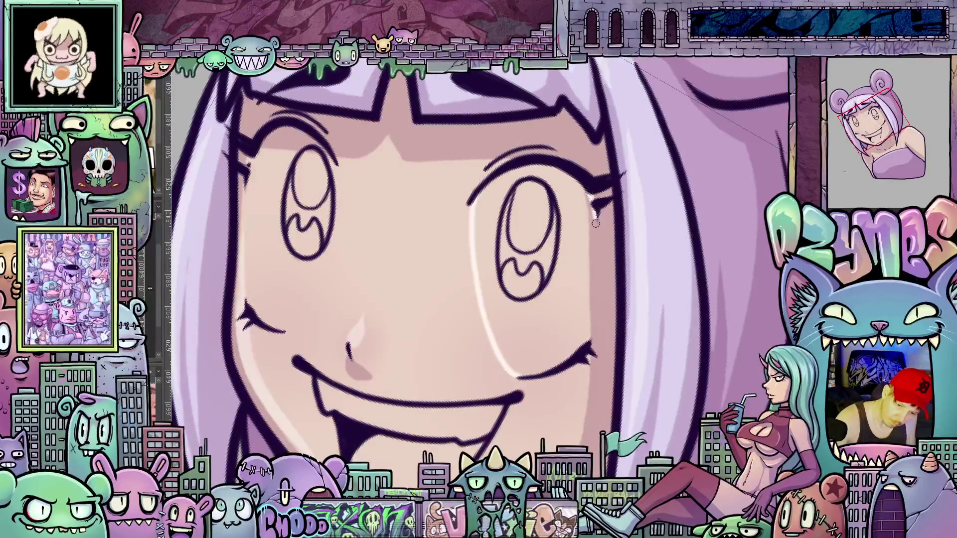
{"action": "mouse_move", "coordinate": [596, 224]}
{"action": "left_mouse_down"}
{"action": "mouse_move", "coordinate": [588, 339]}
{"action": "mouse_move", "coordinate": [597, 276]}
{"action": "left_mouse_up"}
{"action": "left_click_drag", "start_coordinate": [597, 228], "coordinate": [577, 176]}
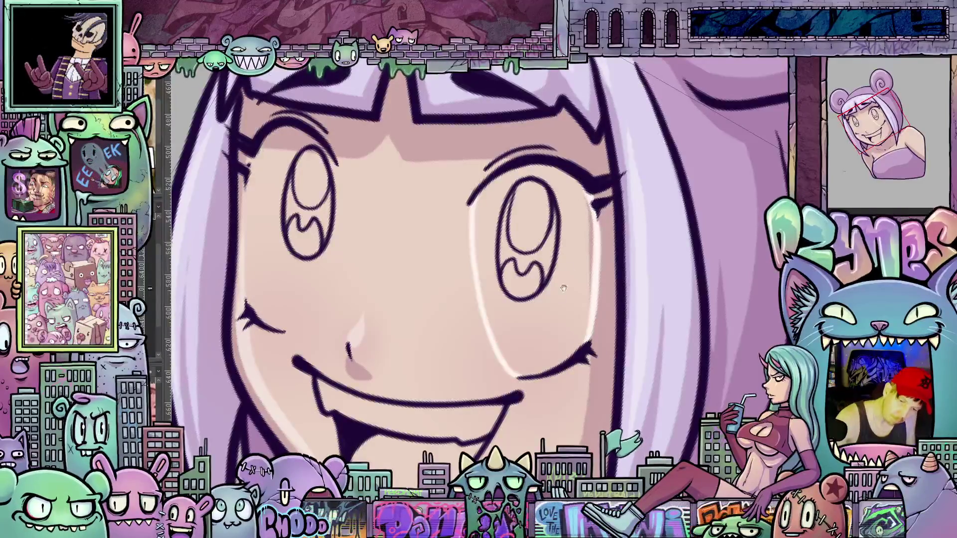
{"action": "mouse_move", "coordinate": [339, 161]}
{"action": "left_mouse_down"}
{"action": "mouse_move", "coordinate": [471, 168]}
{"action": "mouse_move", "coordinate": [468, 265]}
{"action": "mouse_move", "coordinate": [453, 305]}
{"action": "mouse_move", "coordinate": [423, 334]}
{"action": "left_mouse_up"}
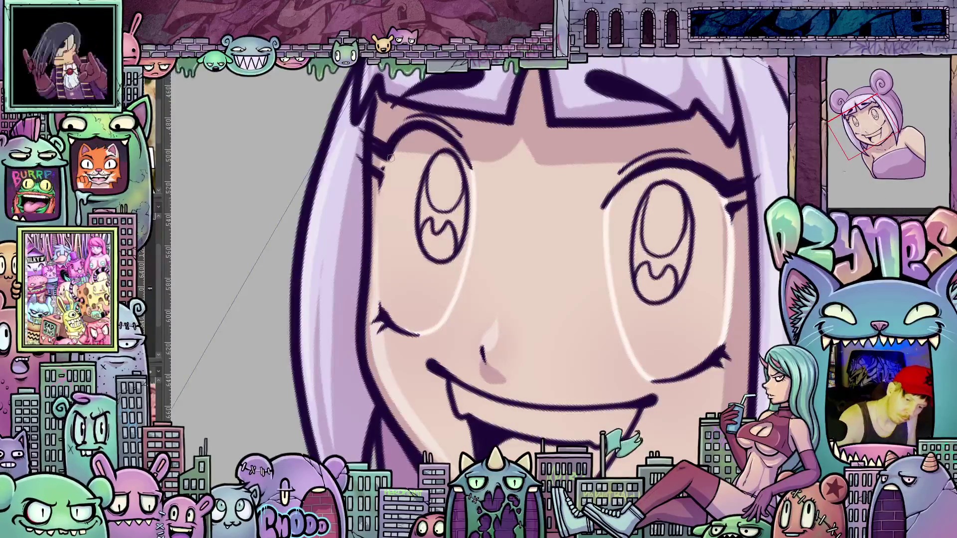
{"action": "mouse_move", "coordinate": [380, 234]}
{"action": "left_mouse_down"}
{"action": "mouse_move", "coordinate": [385, 311]}
{"action": "mouse_move", "coordinate": [419, 333]}
{"action": "left_mouse_up"}
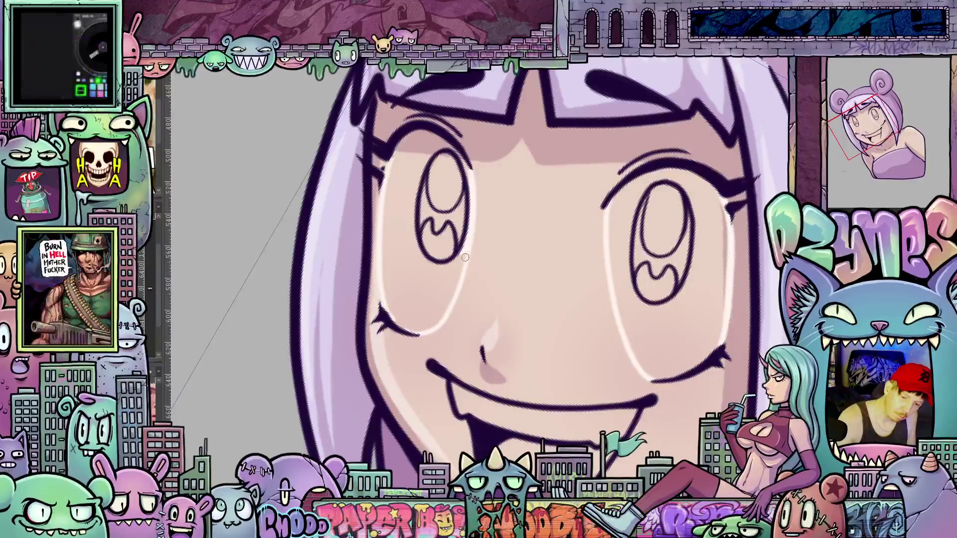
{"action": "mouse_move", "coordinate": [466, 240]}
{"action": "left_mouse_down"}
{"action": "mouse_move", "coordinate": [427, 305]}
{"action": "mouse_move", "coordinate": [439, 288]}
{"action": "left_mouse_up"}
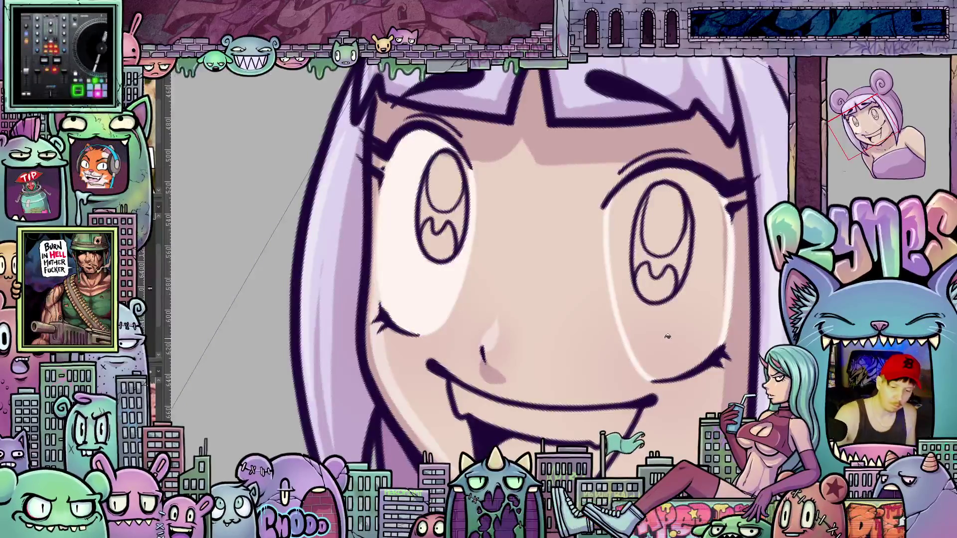
{"action": "left_click_drag", "start_coordinate": [668, 337], "coordinate": [668, 280]}
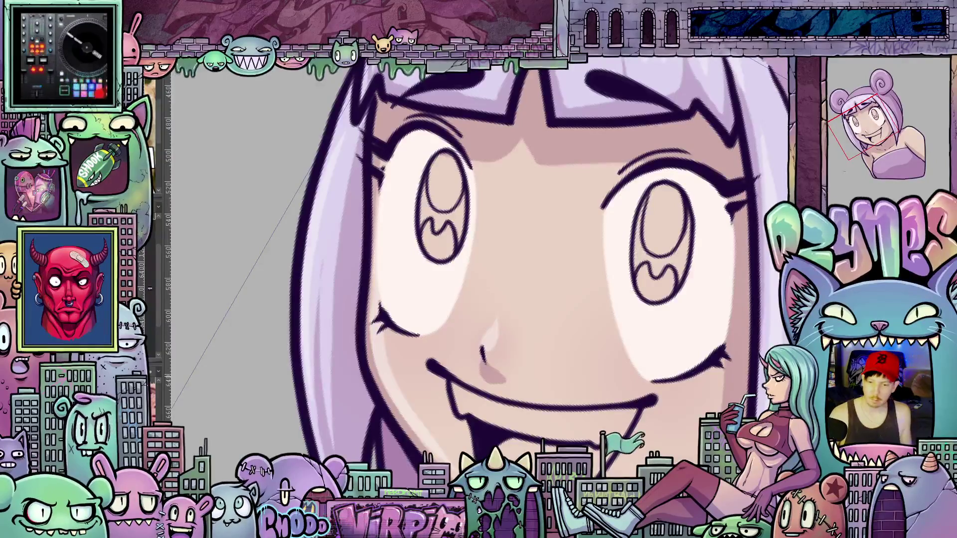
- Undo the eye lighting and repaint light strokes beside the right eye
{"action": "key", "text": "ctrl+z"}
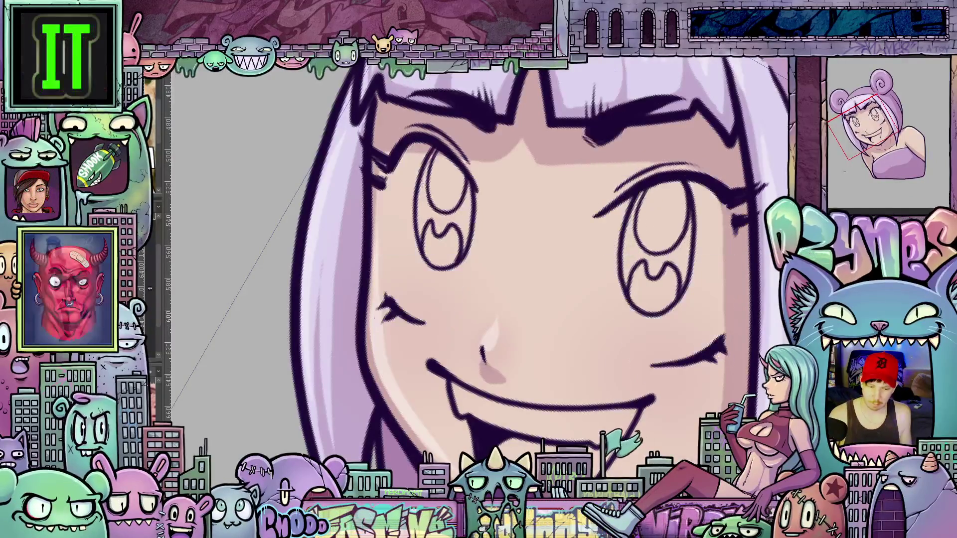
{"action": "left_click_drag", "start_coordinate": [679, 355], "coordinate": [544, 330]}
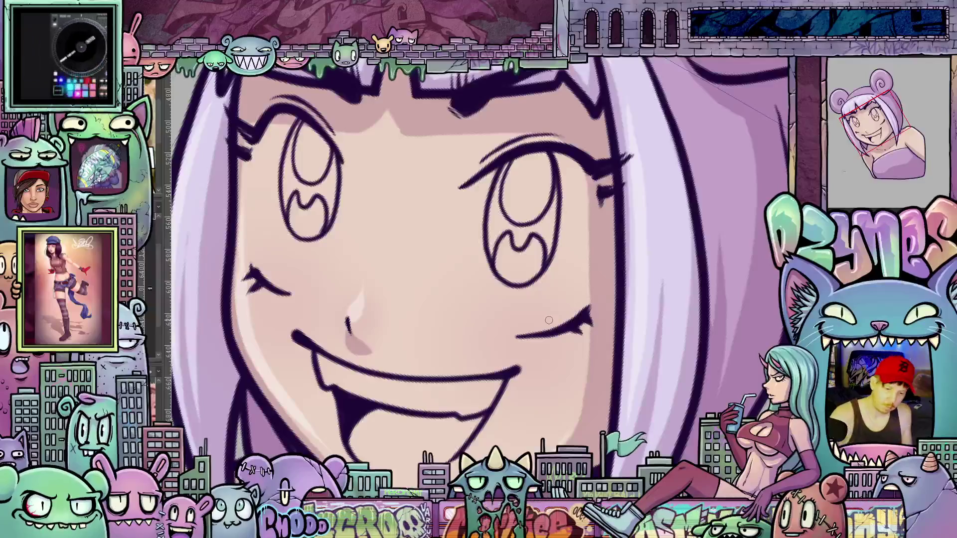
{"action": "left_click_drag", "start_coordinate": [470, 187], "coordinate": [475, 242]}
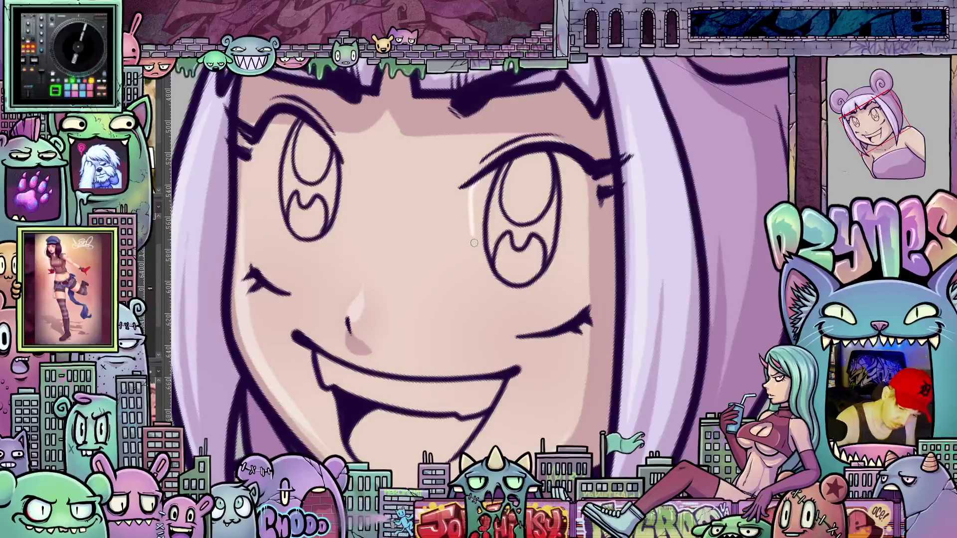
{"action": "left_click_drag", "start_coordinate": [504, 324], "coordinate": [525, 335]}
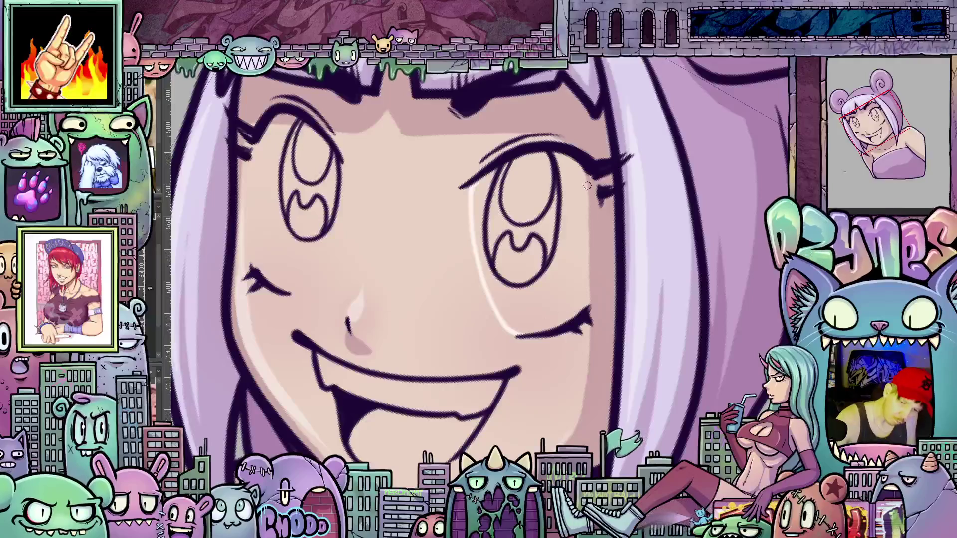
{"action": "mouse_move", "coordinate": [589, 172]}
{"action": "left_mouse_down"}
{"action": "mouse_move", "coordinate": [600, 221]}
{"action": "mouse_move", "coordinate": [592, 302]}
{"action": "left_mouse_up"}
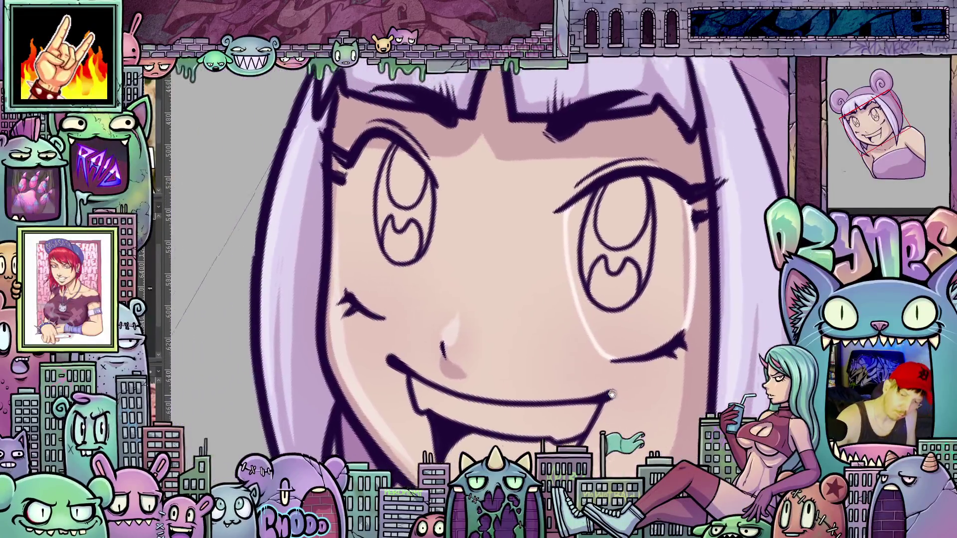
- Paint light along the left eye and fill the right eye's interior bright white
{"action": "left_click_drag", "start_coordinate": [341, 153], "coordinate": [441, 178]}
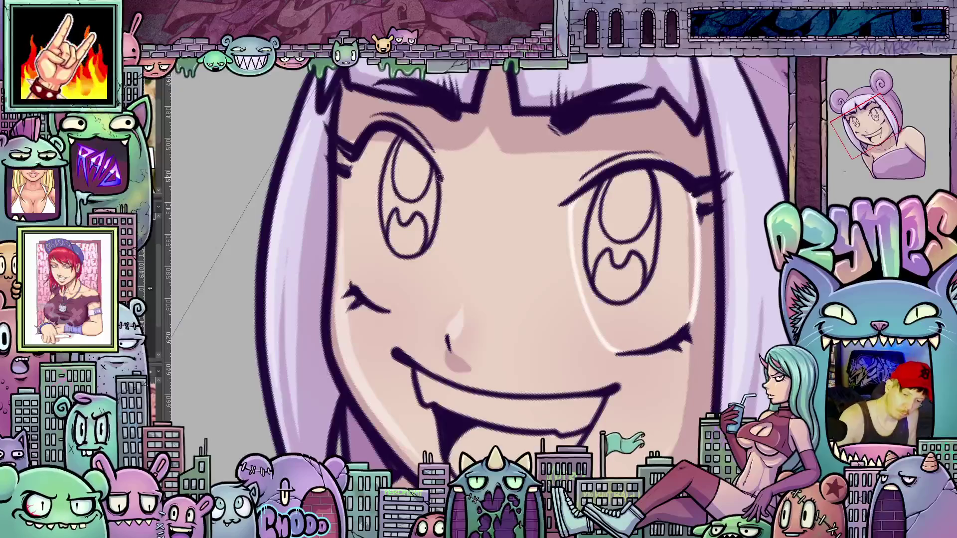
{"action": "left_click_drag", "start_coordinate": [439, 220], "coordinate": [424, 282]}
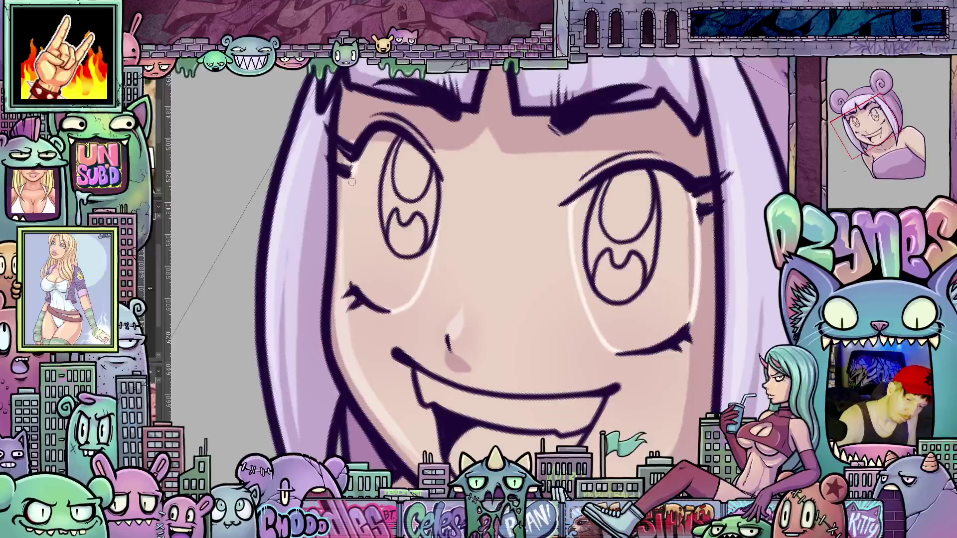
{"action": "left_click_drag", "start_coordinate": [352, 182], "coordinate": [360, 294]}
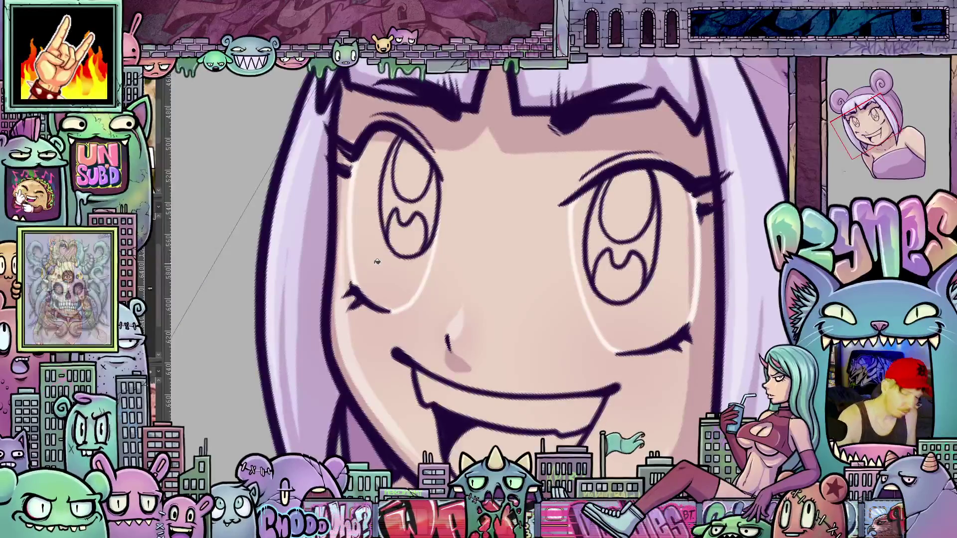
{"action": "left_click_drag", "start_coordinate": [378, 262], "coordinate": [424, 299]}
{"action": "left_click", "coordinate": [632, 315]}
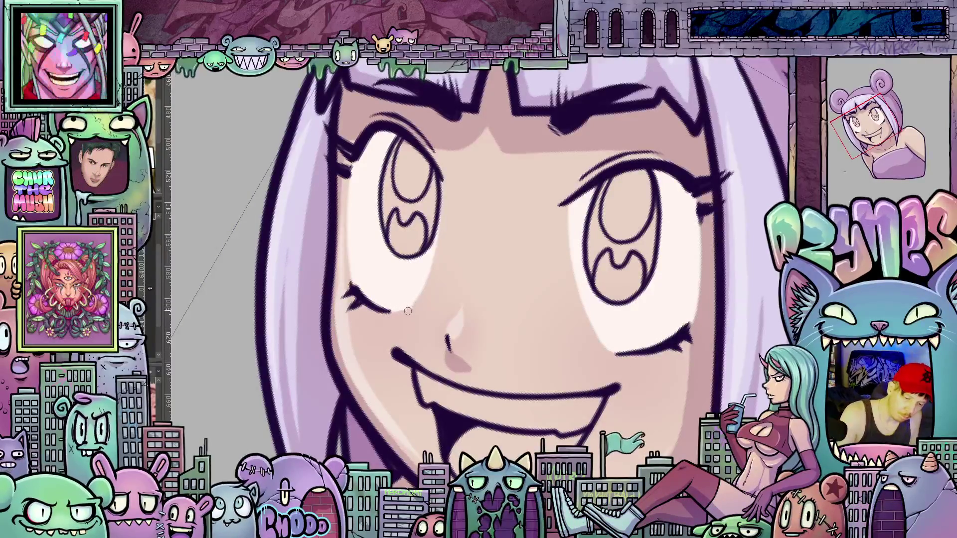
{"action": "scroll", "coordinate": [475, 287], "scroll_direction": "down", "scroll_amount": 2}
{"action": "scroll", "coordinate": [619, 381], "scroll_direction": "up", "scroll_amount": 2}
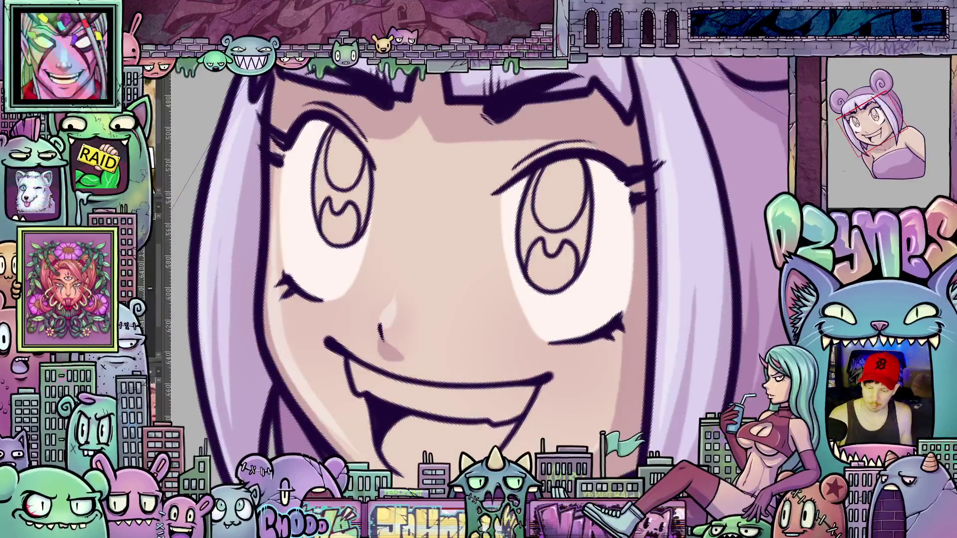
- On the angled-brow version, highlight both eyes and fill their whites brighter
{"action": "key", "text": "ctrl+z"}
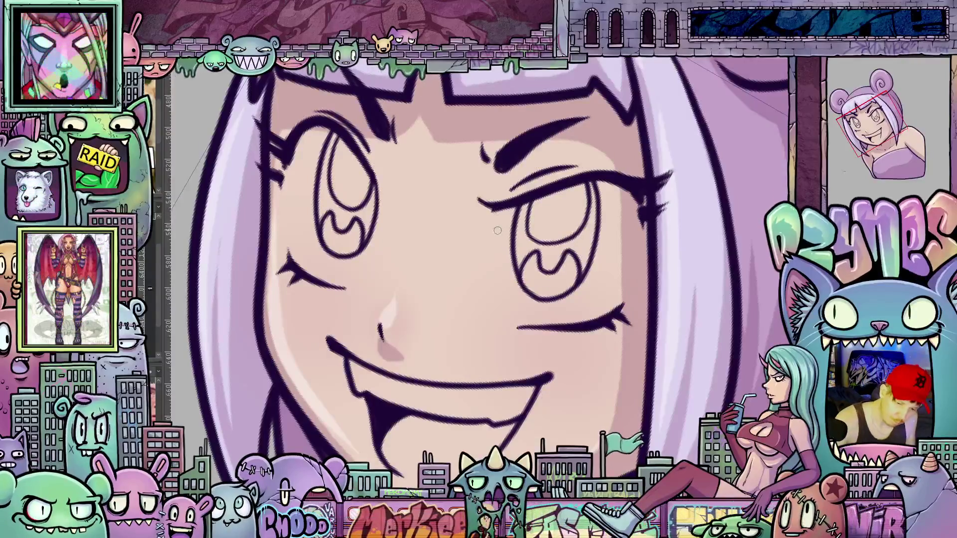
{"action": "mouse_move", "coordinate": [495, 215]}
{"action": "left_mouse_down"}
{"action": "mouse_move", "coordinate": [500, 270]}
{"action": "mouse_move", "coordinate": [522, 325]}
{"action": "left_mouse_up"}
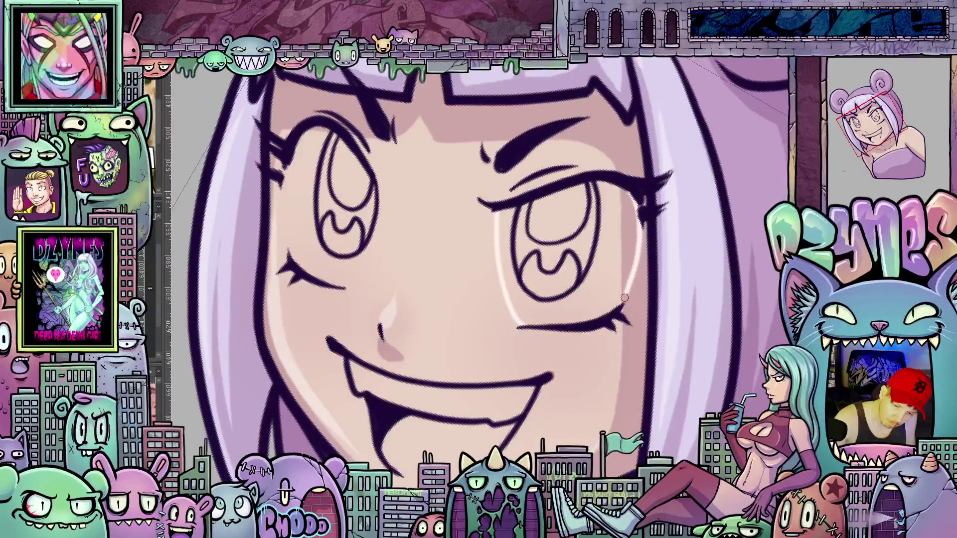
{"action": "mouse_move", "coordinate": [521, 378]}
{"action": "left_mouse_down"}
{"action": "mouse_move", "coordinate": [587, 406]}
{"action": "mouse_move", "coordinate": [581, 399]}
{"action": "left_mouse_up"}
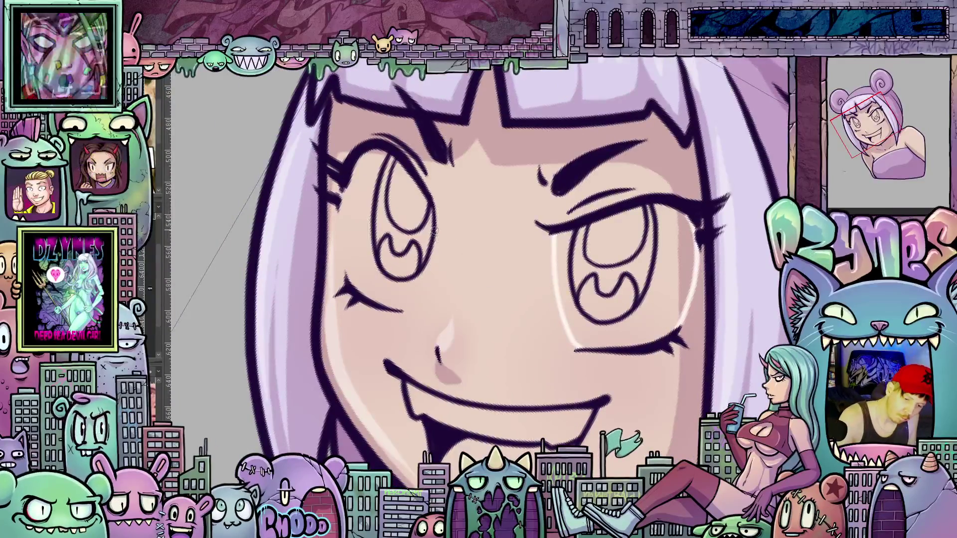
{"action": "mouse_move", "coordinate": [436, 228]}
{"action": "left_mouse_down"}
{"action": "mouse_move", "coordinate": [420, 299]}
{"action": "mouse_move", "coordinate": [405, 312]}
{"action": "left_mouse_up"}
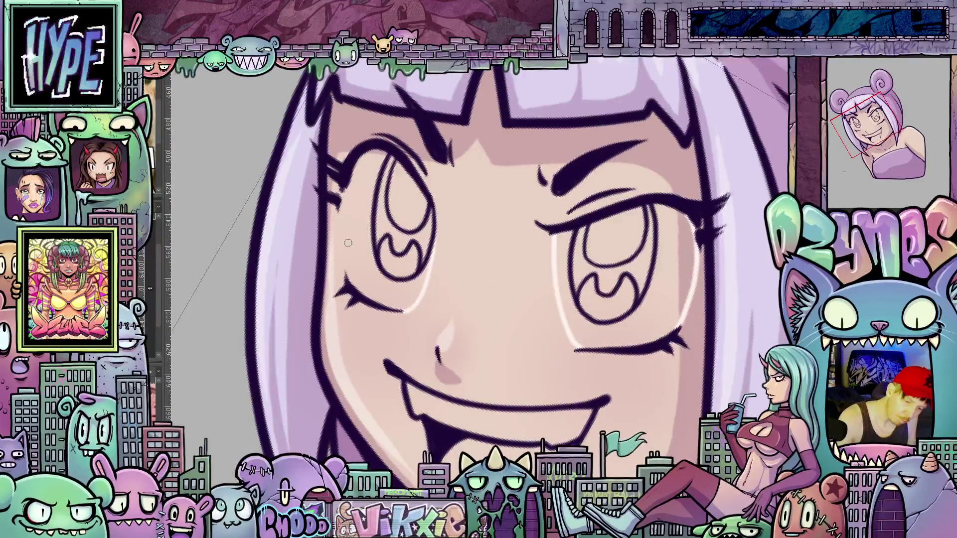
{"action": "mouse_move", "coordinate": [342, 212]}
{"action": "left_mouse_down"}
{"action": "mouse_move", "coordinate": [347, 264]}
{"action": "mouse_move", "coordinate": [367, 297]}
{"action": "left_mouse_up"}
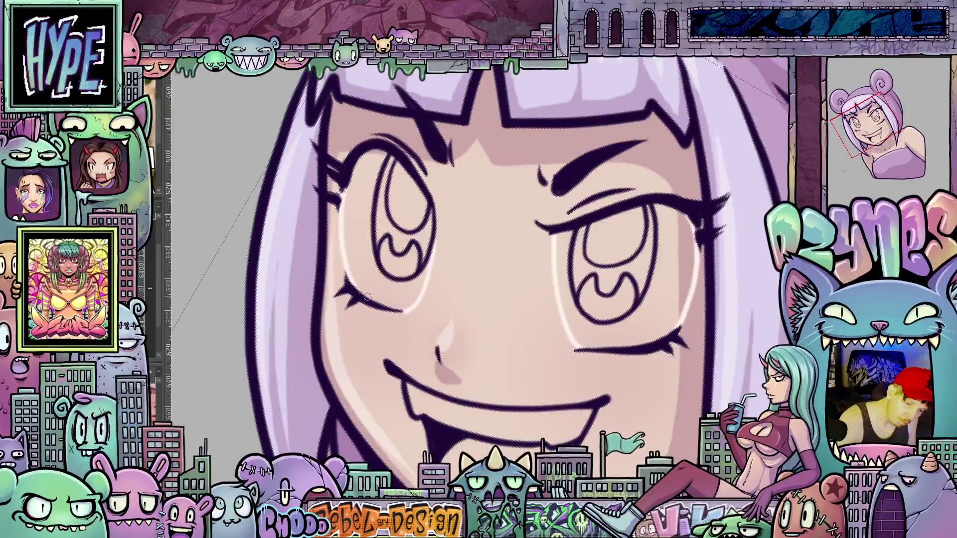
{"action": "left_click", "coordinate": [361, 245]}
{"action": "left_click", "coordinate": [691, 305]}
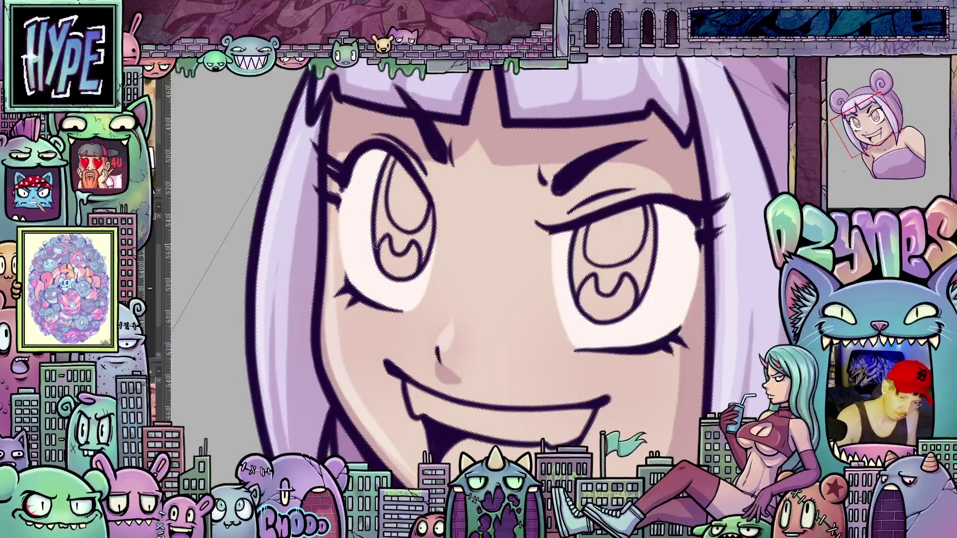
- Fill the grin's teeth white, comparing before and after with undo and redo
{"action": "left_click", "coordinate": [545, 412]}
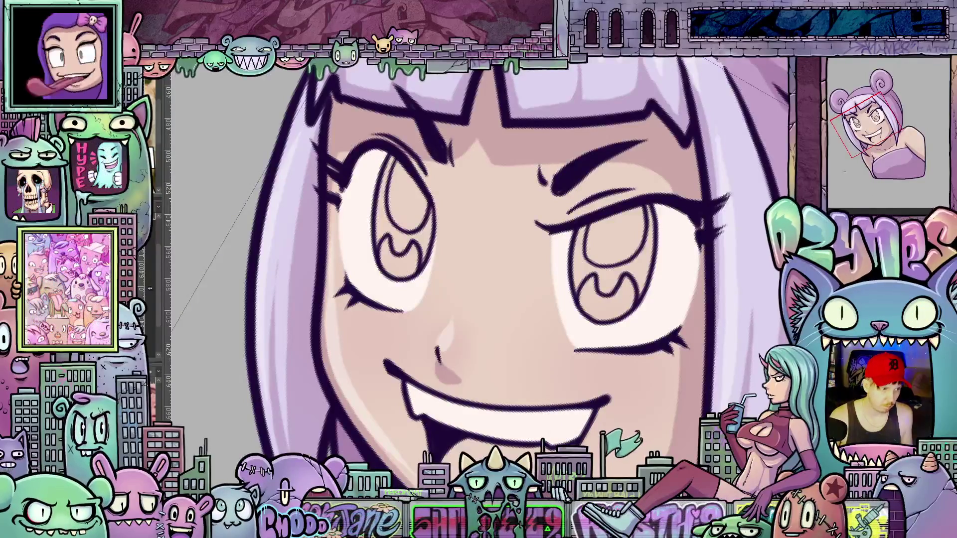
{"action": "key", "text": "ctrl+z"}
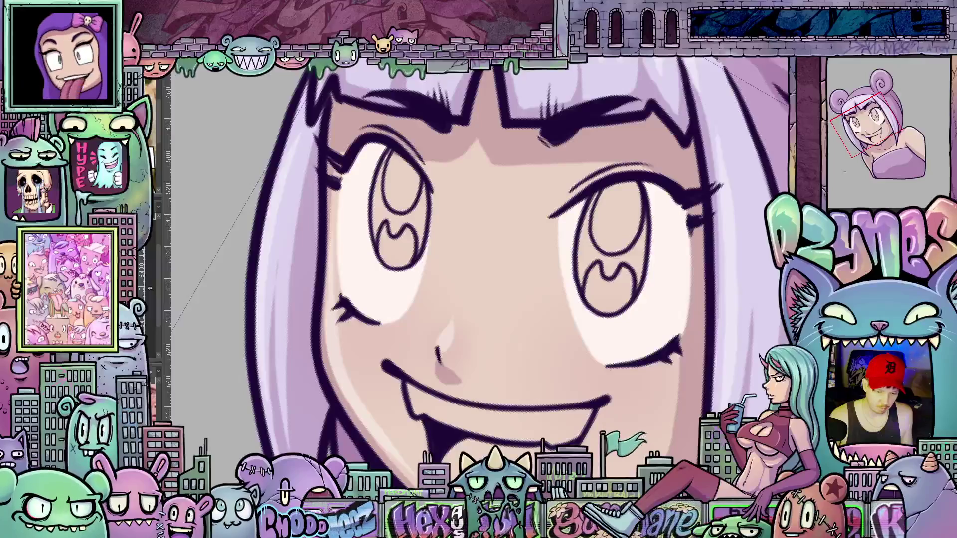
{"action": "left_click", "coordinate": [541, 432]}
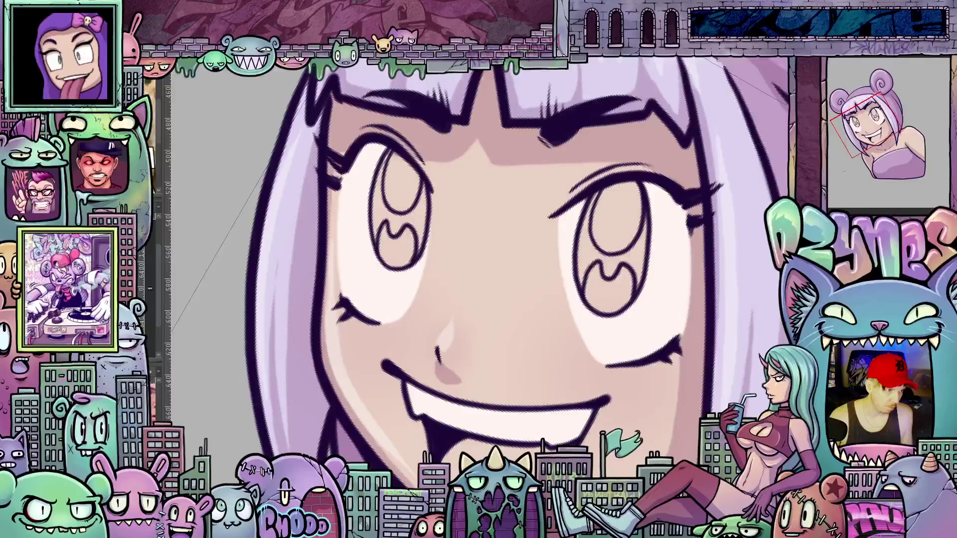
{"action": "key", "text": "ctrl+z"}
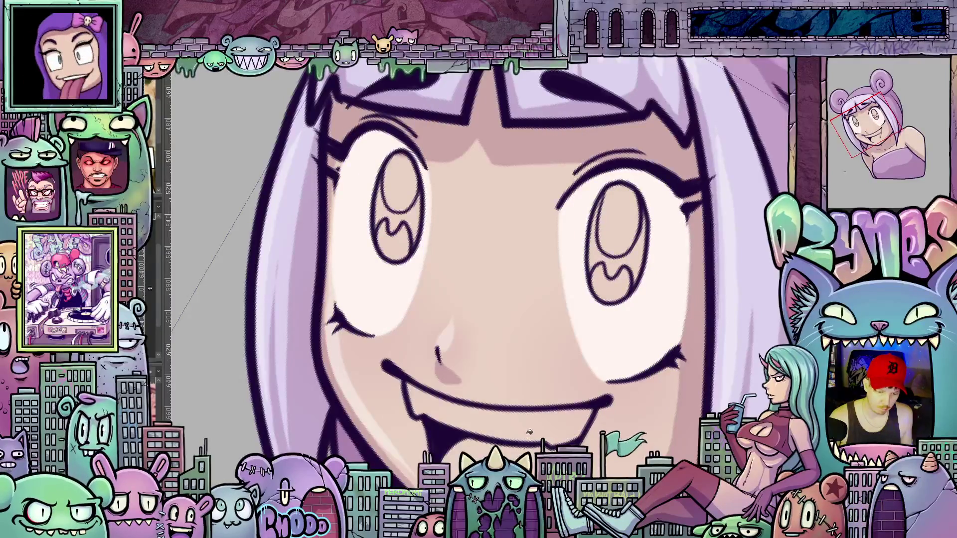
{"action": "key", "text": "ctrl+z"}
- Flip between open mouth and grin, then zoom out, reset rotation upright and fit the canvas
{"action": "key", "text": "ctrl+z"}
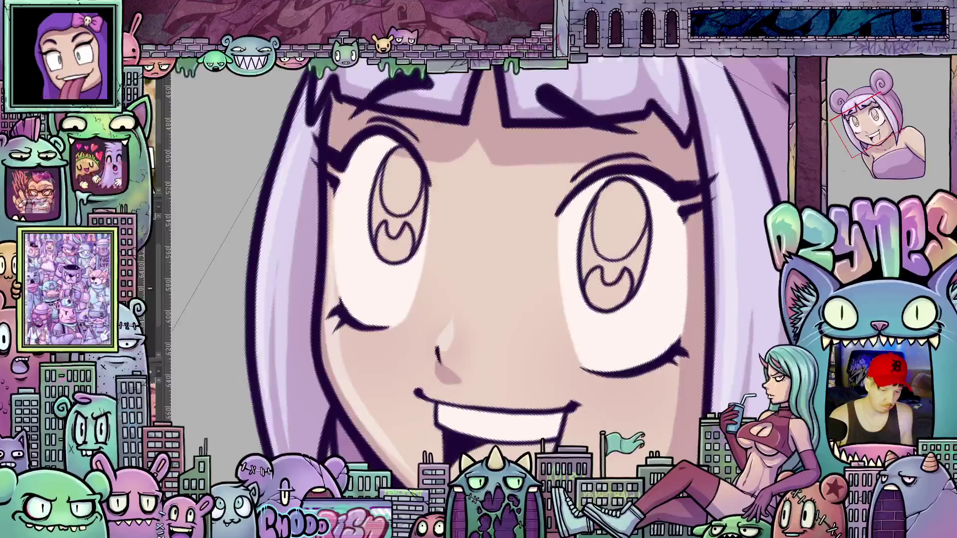
{"action": "key", "text": "ctrl+z"}
{"action": "key", "text": "ctrl+z"}
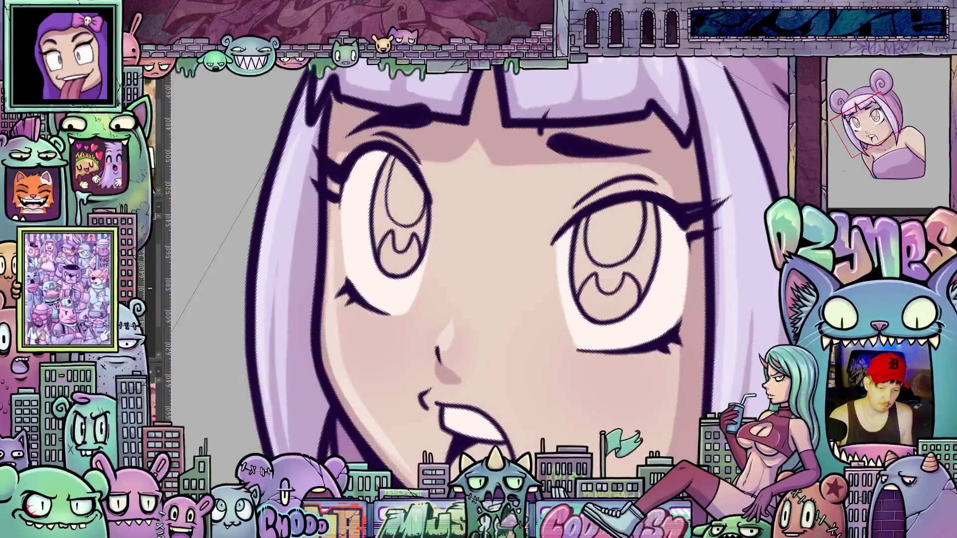
{"action": "key", "text": "ctrl+y"}
{"action": "key", "text": "ctrl+z"}
{"action": "key", "text": "ctrl+y"}
{"action": "key", "text": "ctrl+z"}
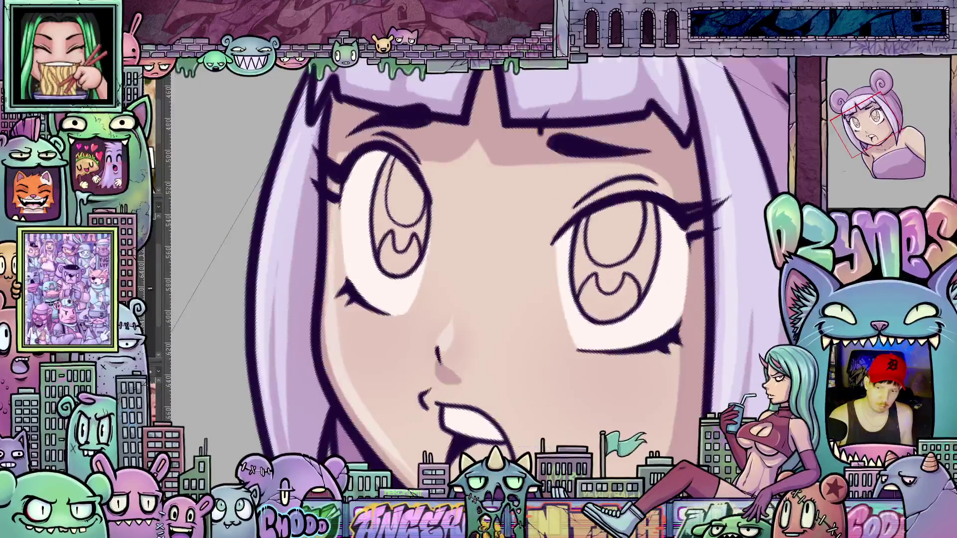
{"action": "scroll", "coordinate": [668, 296], "scroll_direction": "down", "scroll_amount": 5}
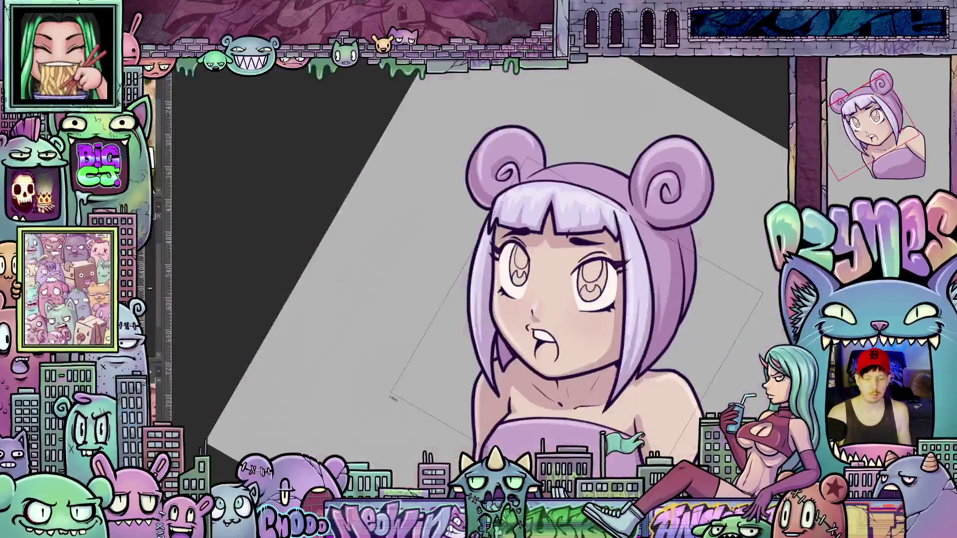
{"action": "key", "text": "ctrl+@"}
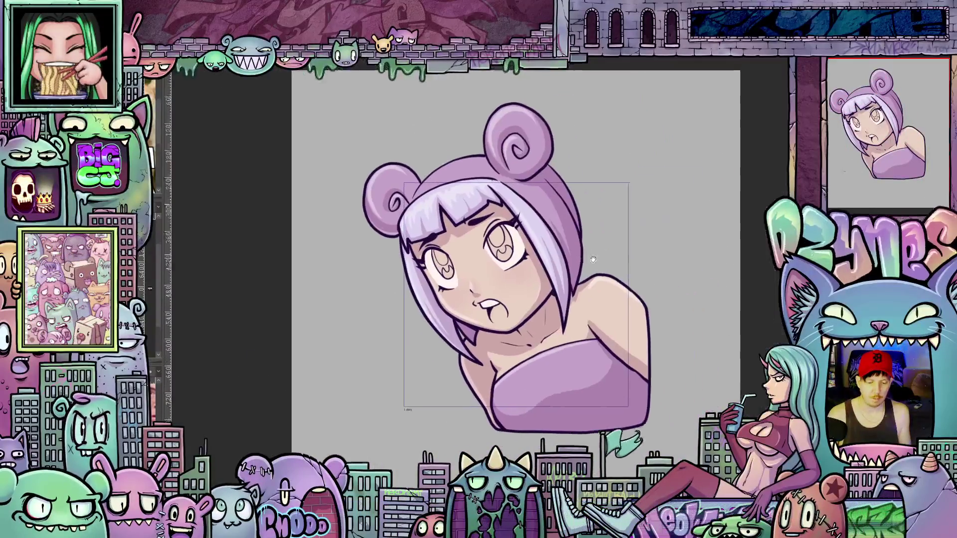
{"action": "key", "text": "ctrl+0"}
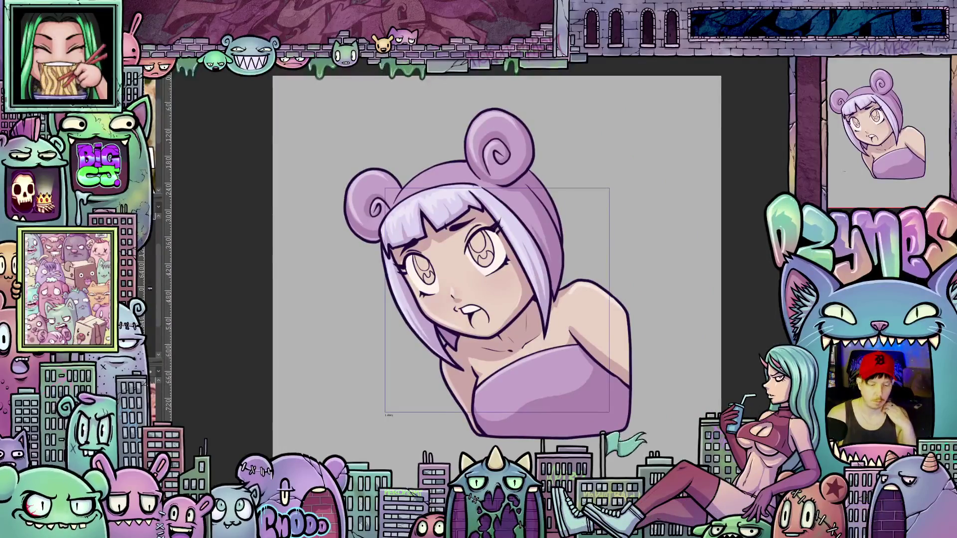
- Toggle between the two expressions on the full bust, ending on the grin
{"action": "key", "text": "ctrl+y"}
{"action": "key", "text": "ctrl+z"}
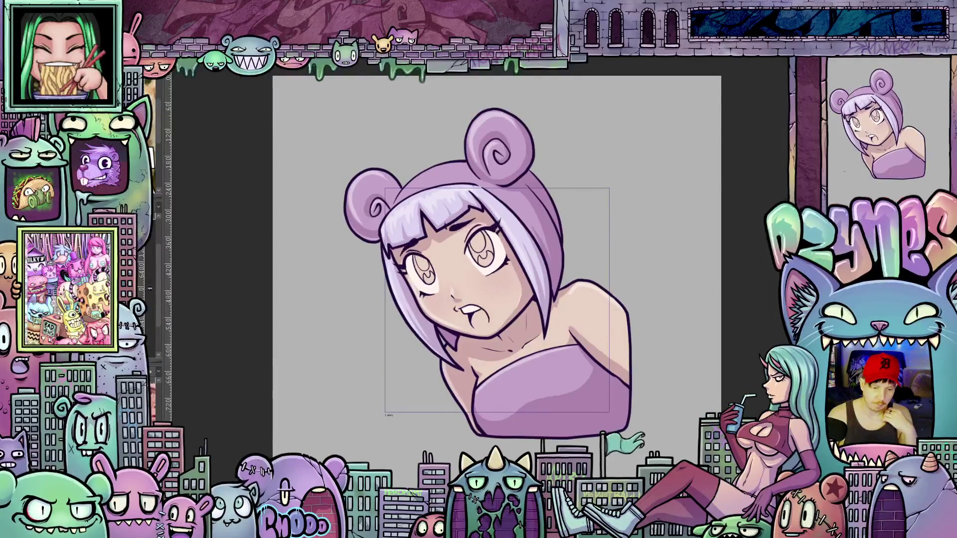
{"action": "key", "text": "ctrl+y"}
{"action": "key", "text": "ctrl+z"}
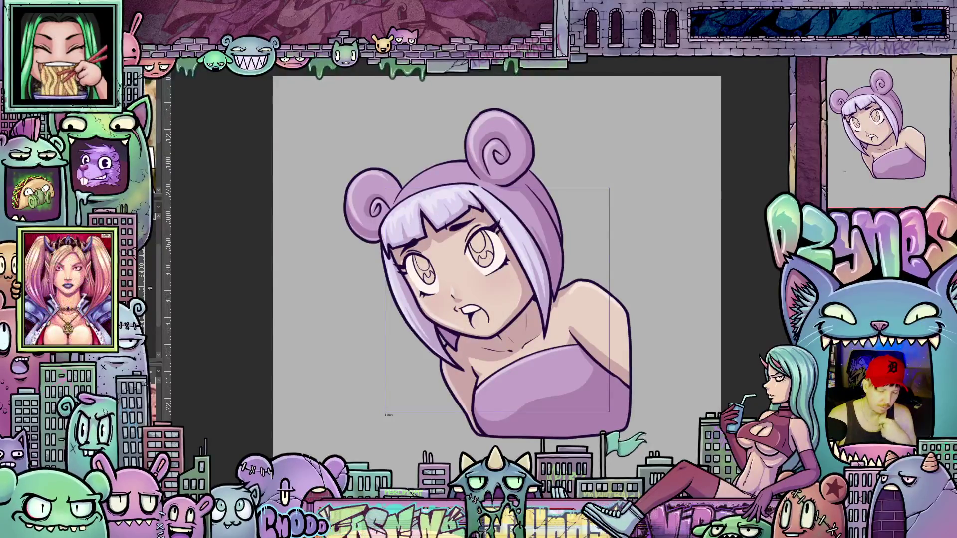
{"action": "key", "text": "ctrl+y"}
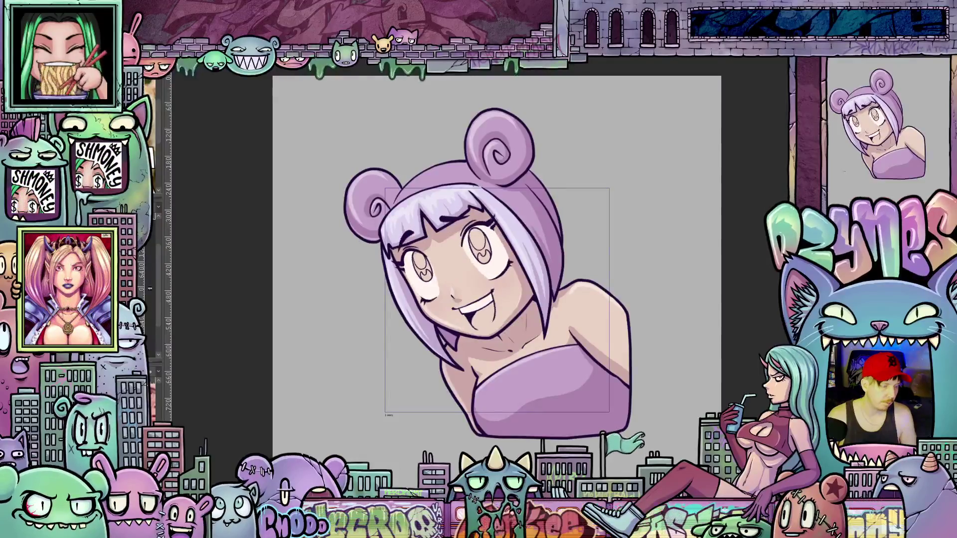
{"action": "key", "text": "ctrl+z"}
{"action": "key", "text": "ctrl+y"}
{"action": "key", "text": "ctrl+y"}
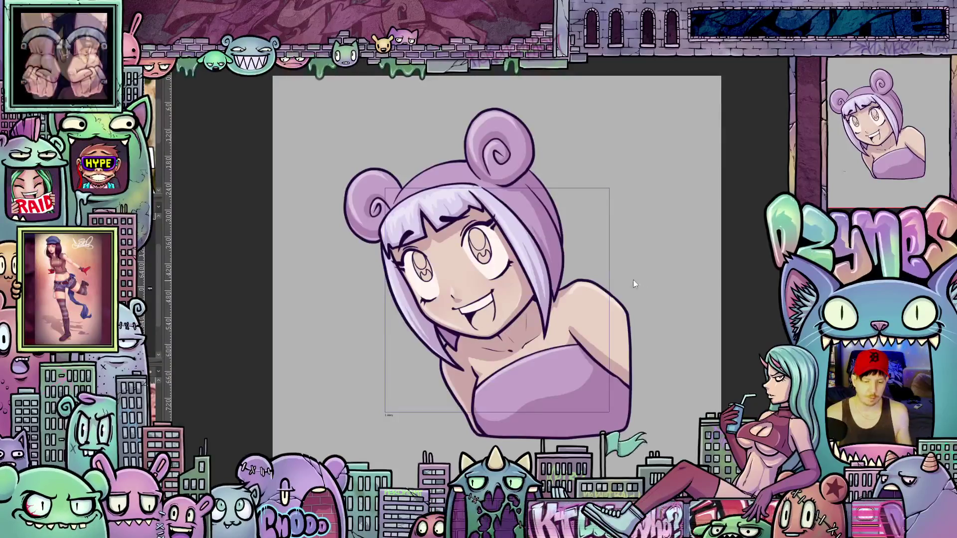
- Fill both irises purple, undo, and refill them purple
{"action": "scroll", "coordinate": [486, 241], "scroll_direction": "up", "scroll_amount": 5}
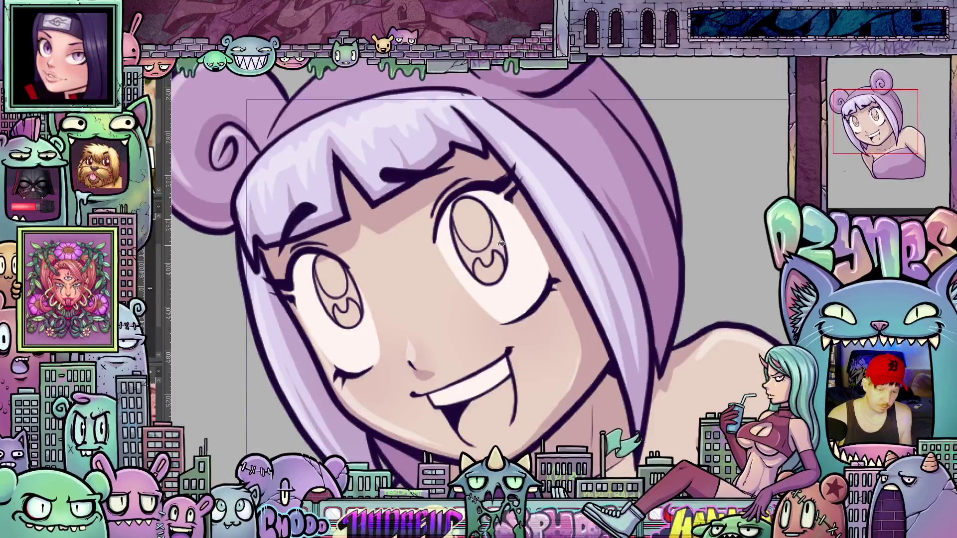
{"action": "left_click", "coordinate": [501, 243]}
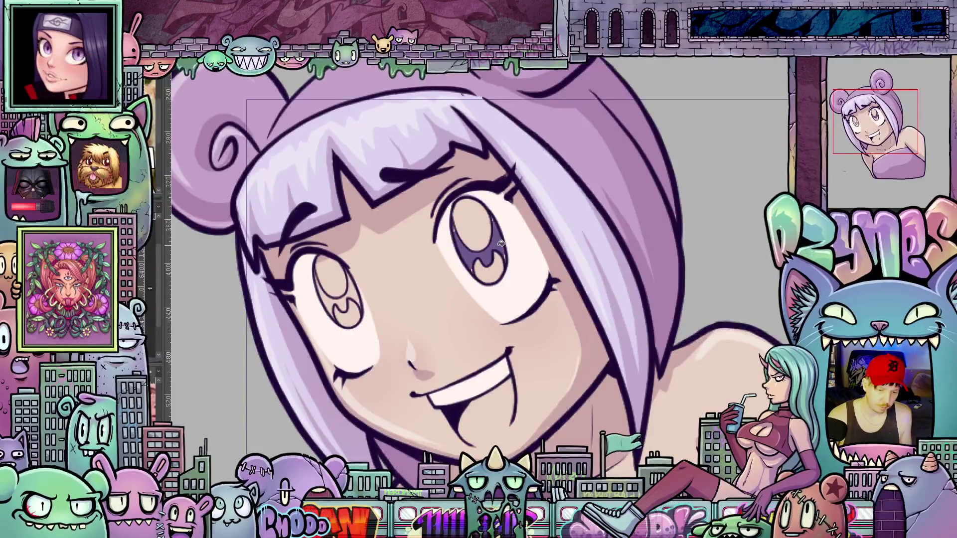
{"action": "left_click", "coordinate": [345, 298]}
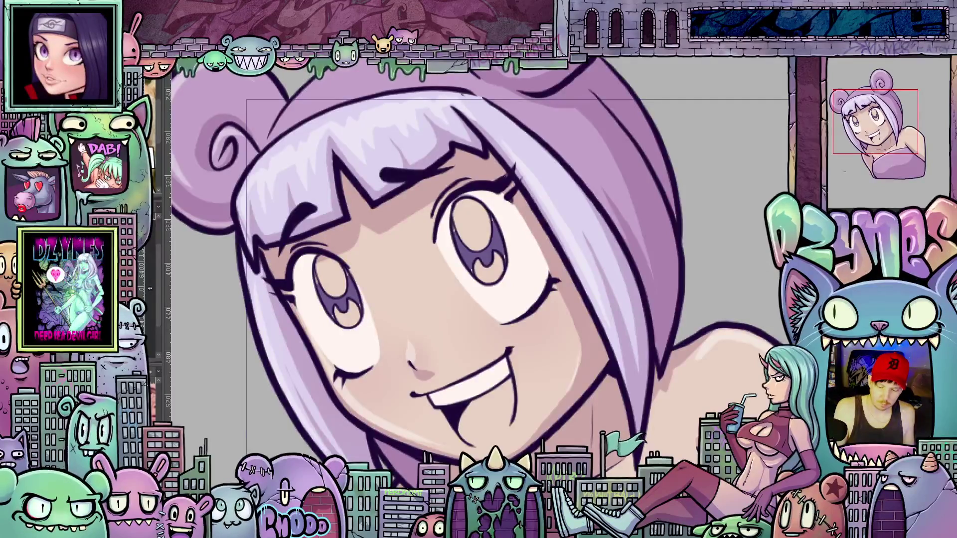
{"action": "key", "text": "ctrl+z"}
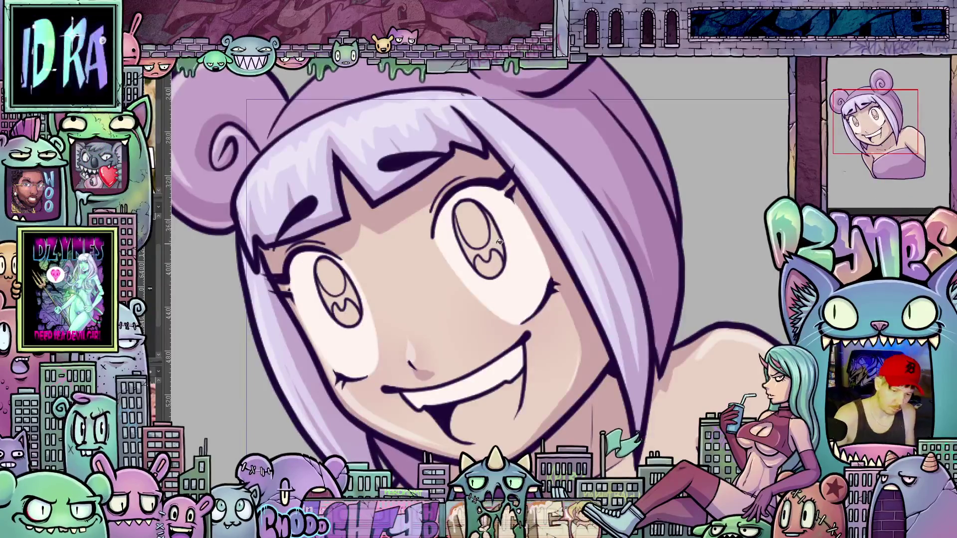
{"action": "left_click", "coordinate": [499, 242]}
{"action": "left_click", "coordinate": [353, 290]}
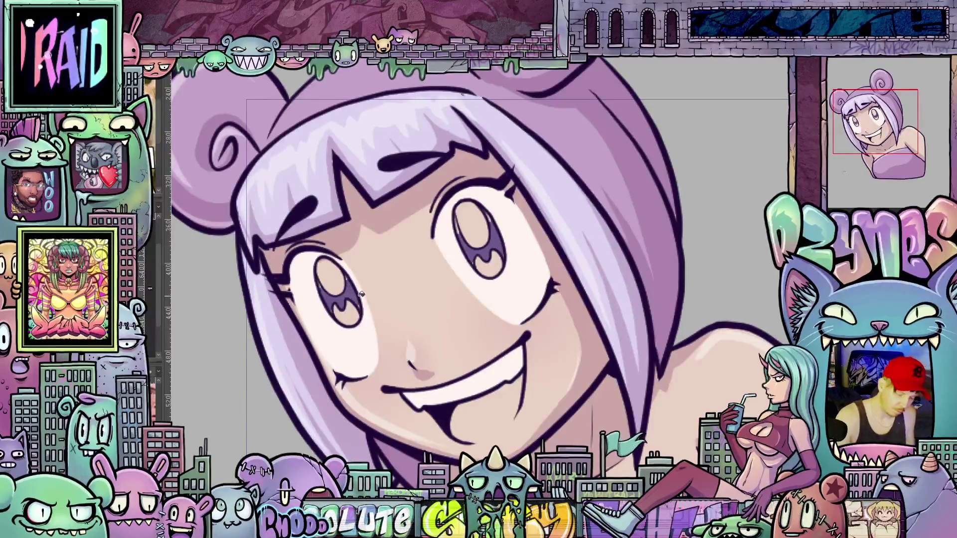
- Step back to the open-mouthed frowning expression and fill its irises purple
{"action": "key", "text": "ctrl+z"}
{"action": "key", "text": "ctrl+z"}
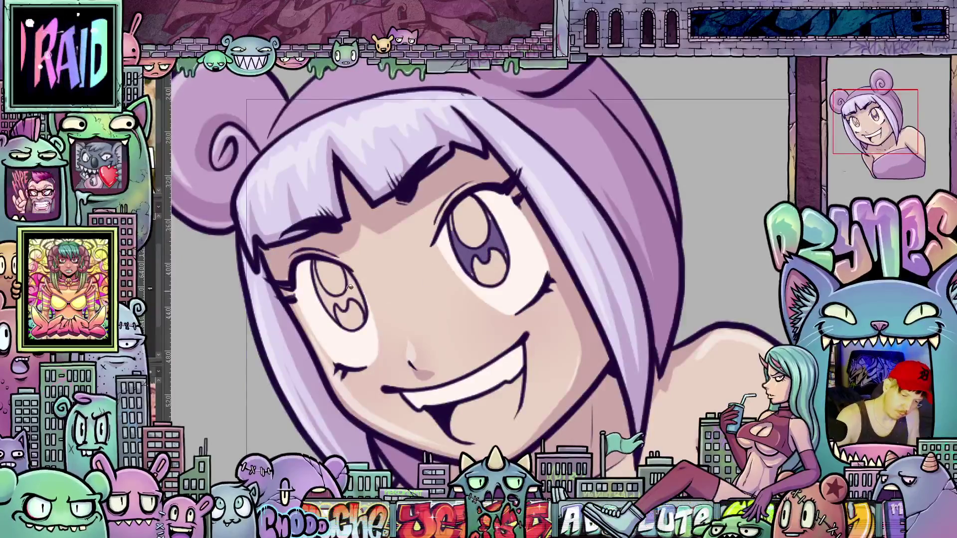
{"action": "key", "text": "ctrl+z"}
{"action": "key", "text": "ctrl+z"}
{"action": "key", "text": "ctrl+z"}
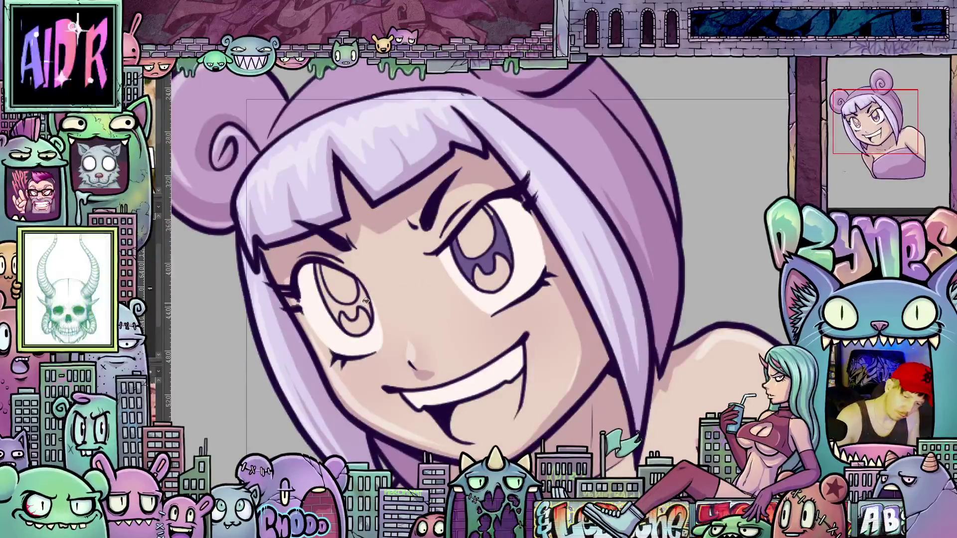
{"action": "key", "text": "ctrl+z"}
{"action": "left_click", "coordinate": [505, 243]}
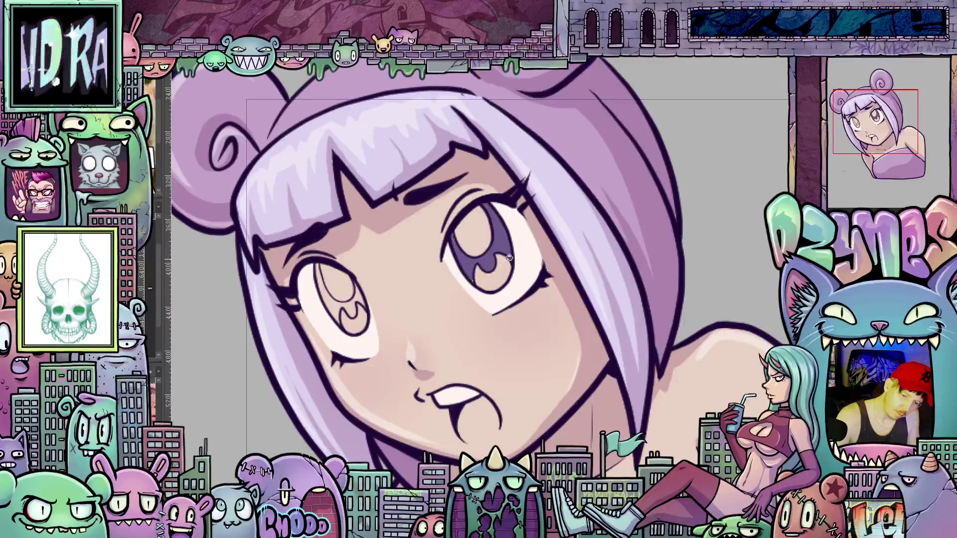
{"action": "left_click", "coordinate": [363, 298]}
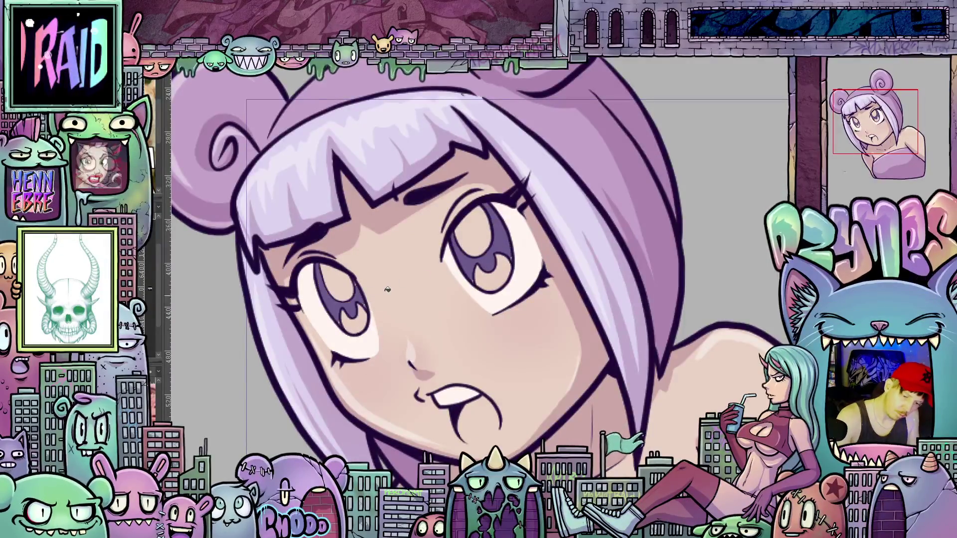
- Compare the grin and frown states, then fill the frown's irises purple again
{"action": "key", "text": "ctrl+z"}
{"action": "key", "text": "ctrl+z"}
{"action": "key", "text": "ctrl+z"}
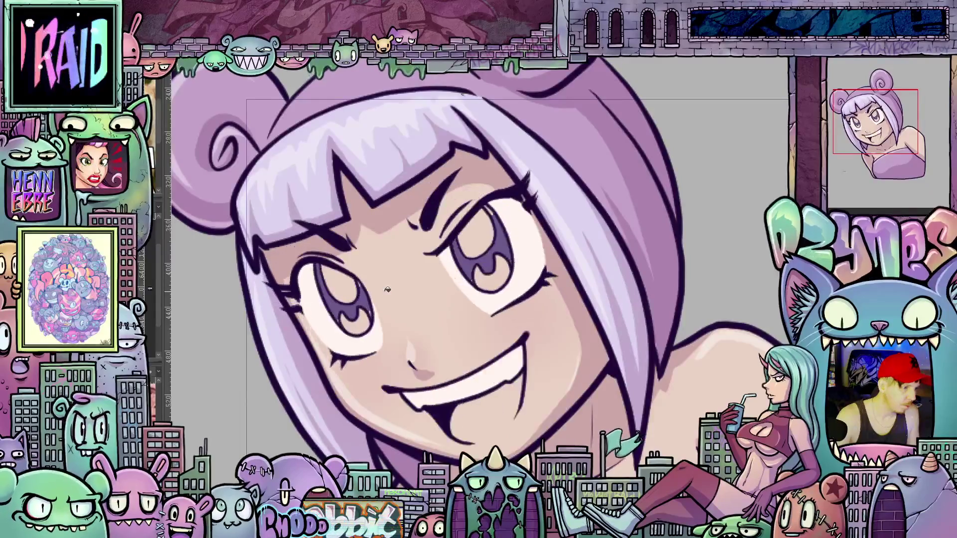
{"action": "key", "text": "ctrl+shift+z"}
{"action": "key", "text": "ctrl+z"}
{"action": "key", "text": "ctrl+z"}
{"action": "key", "text": "ctrl+z"}
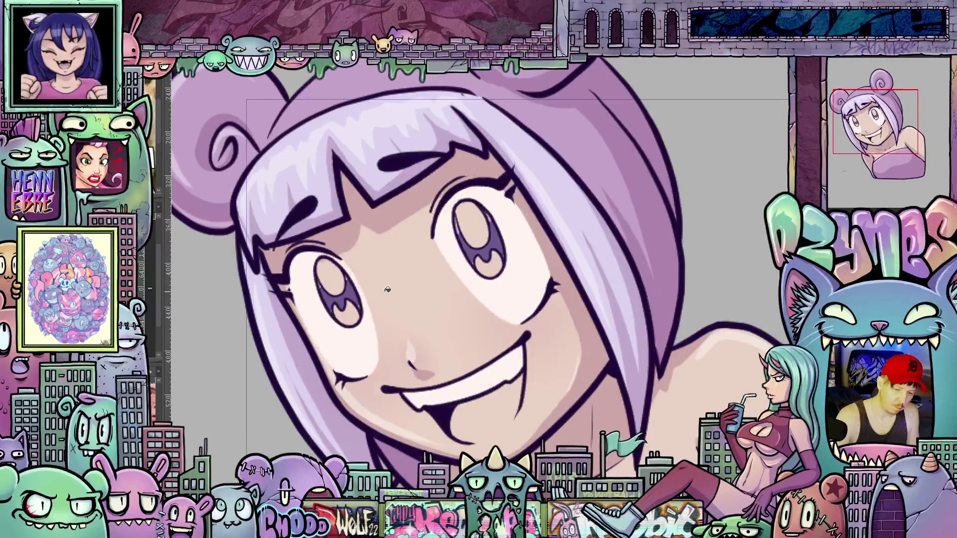
{"action": "key", "text": "ctrl+shift+z"}
{"action": "key", "text": "ctrl+shift+z"}
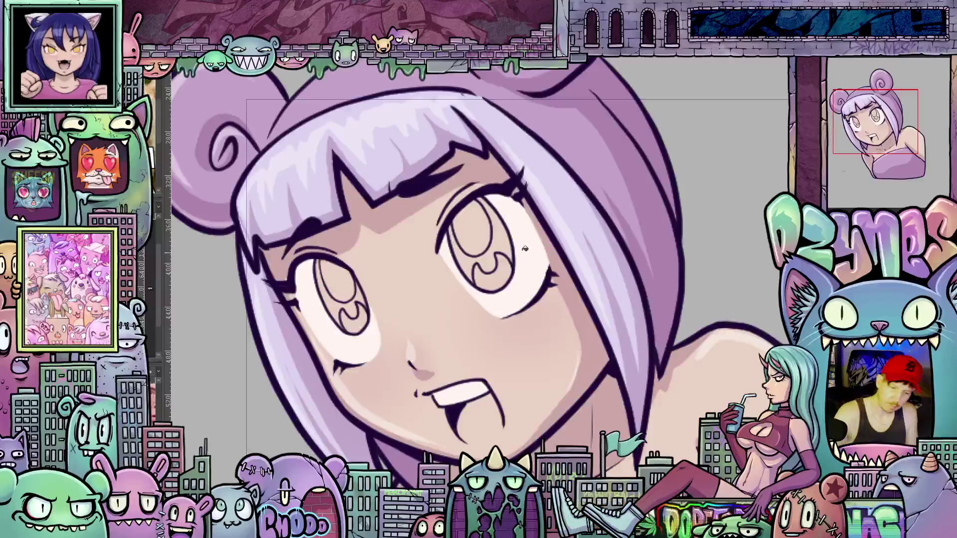
{"action": "left_click", "coordinate": [507, 244]}
{"action": "left_click", "coordinate": [361, 295]}
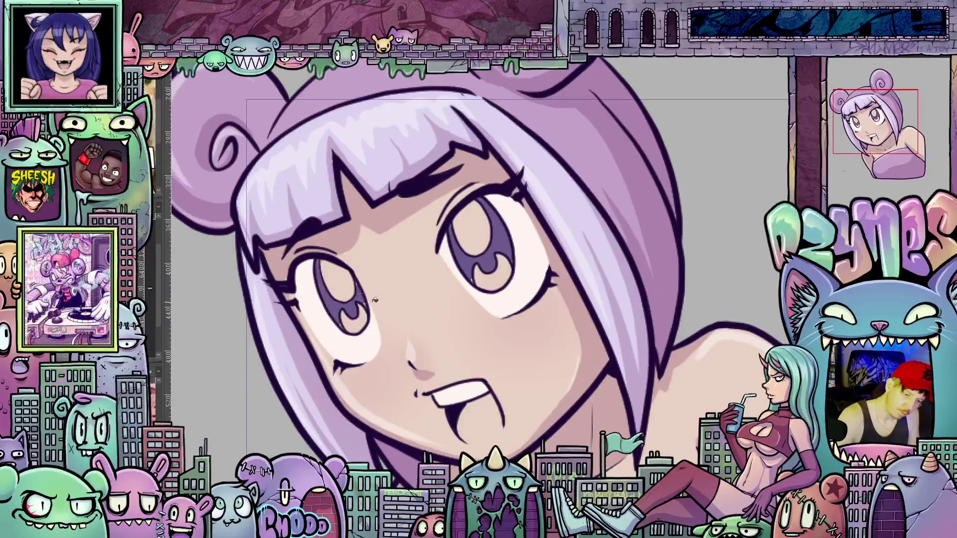
- Zoom in on both eyes and flip through the expression frames, ending on the angled-brow frame
{"action": "scroll", "coordinate": [438, 288], "scroll_direction": "up", "scroll_amount": 2}
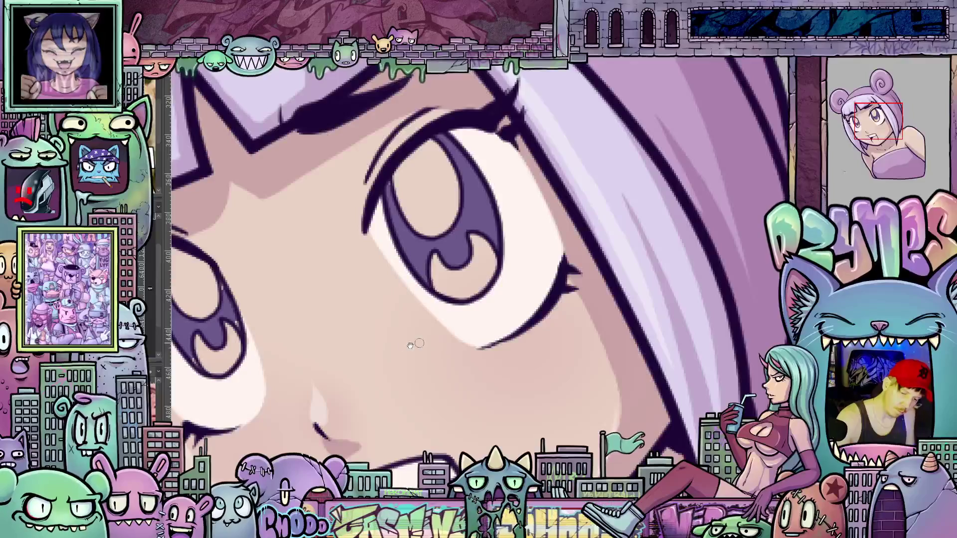
{"action": "left_click_drag", "start_coordinate": [416, 344], "coordinate": [486, 285]}
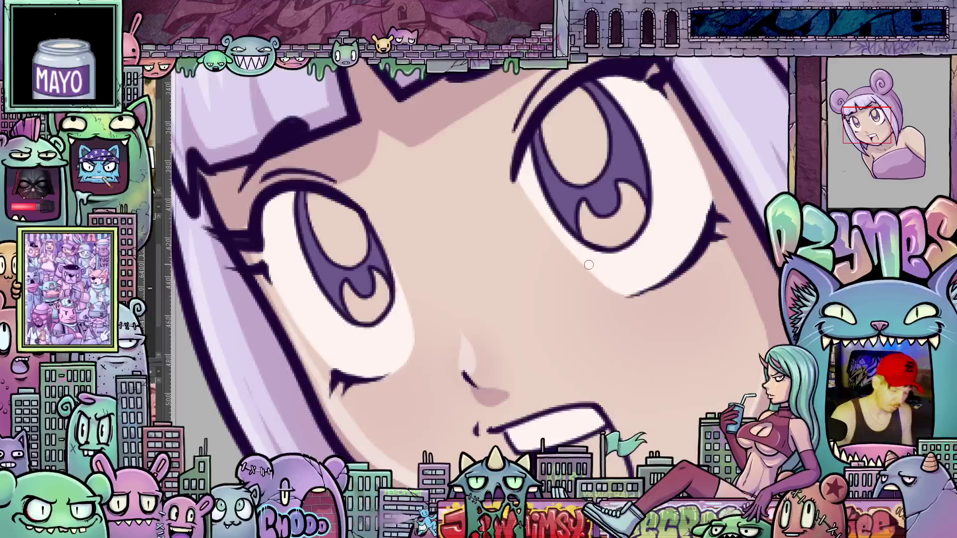
{"action": "key", "text": "ctrl+z"}
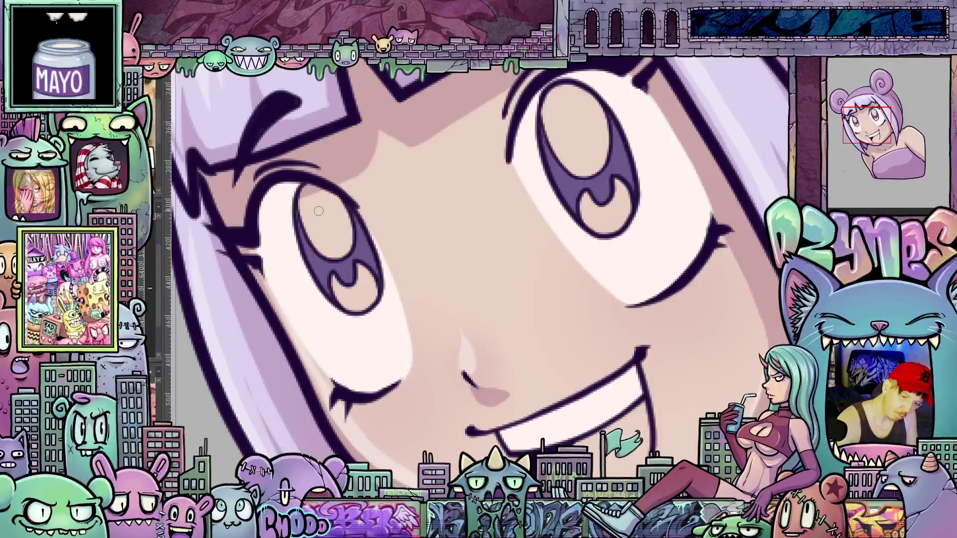
{"action": "key", "text": "ctrl+z"}
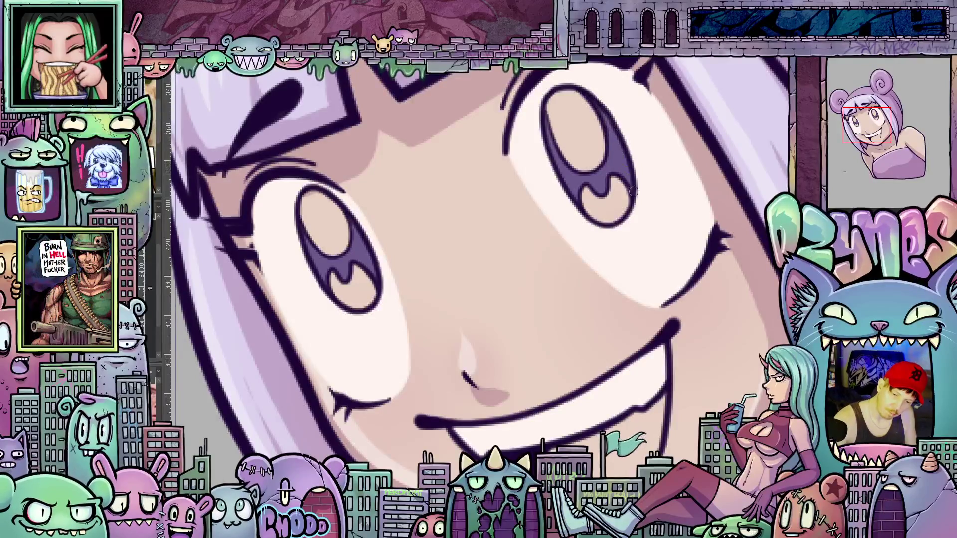
{"action": "key", "text": "ctrl+z"}
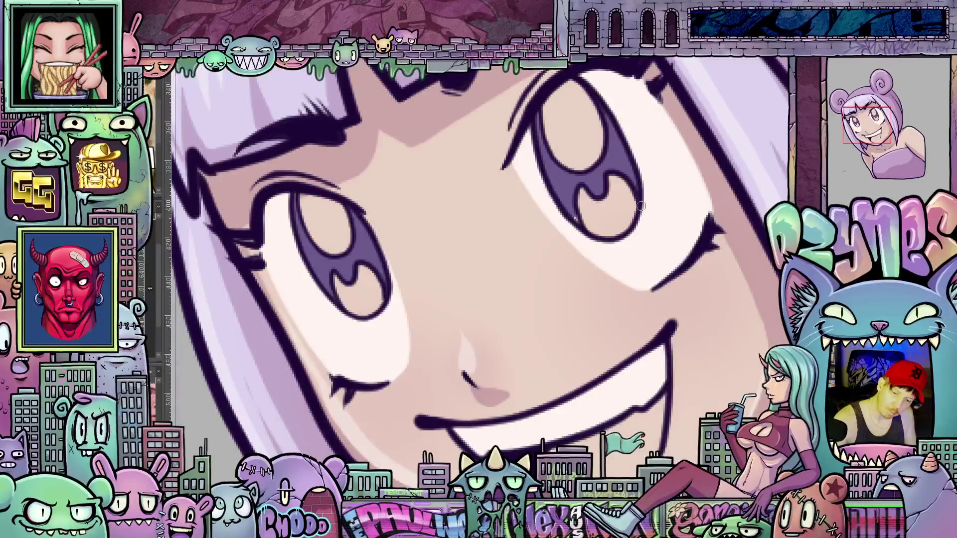
{"action": "key", "text": "ctrl+z"}
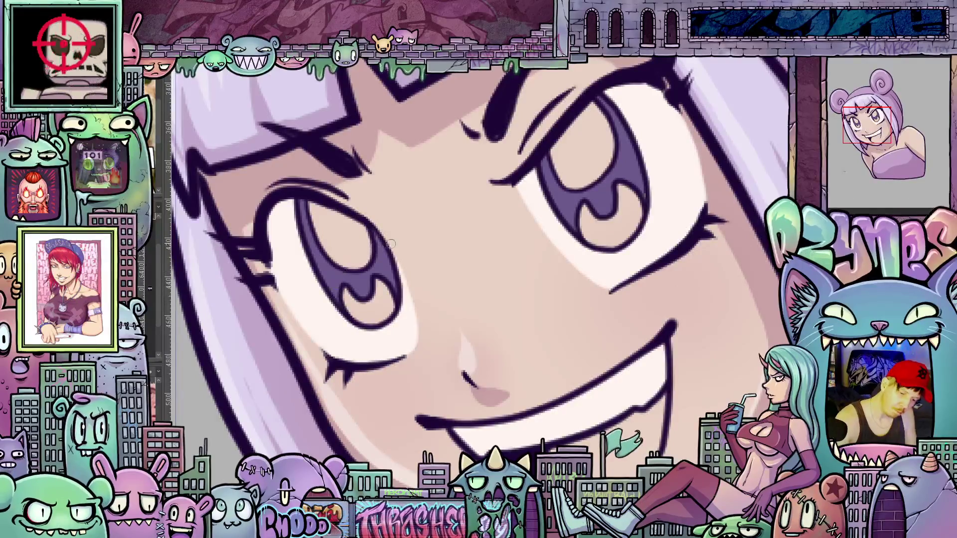
{"action": "key", "text": "Right"}
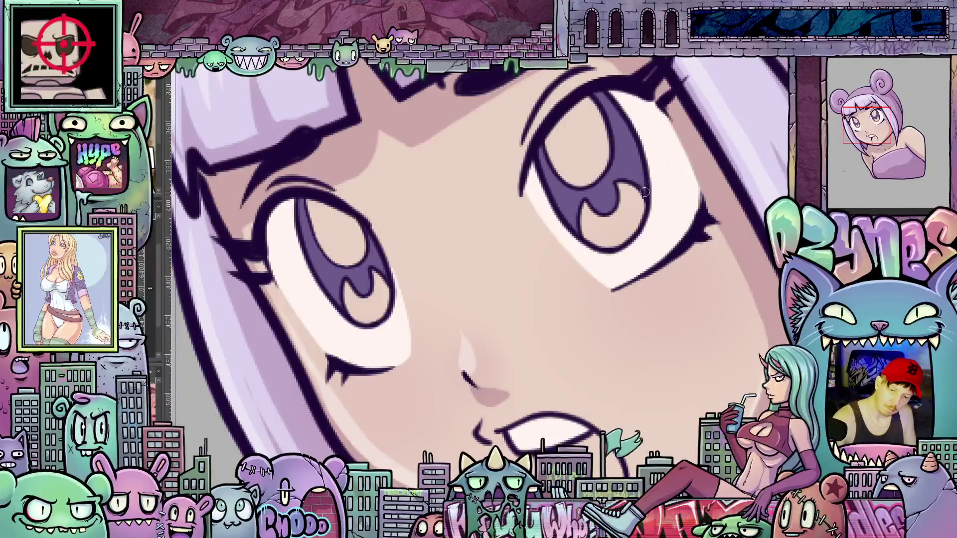
{"action": "key", "text": "Right"}
{"action": "key", "text": "Right"}
{"action": "key", "text": "Right"}
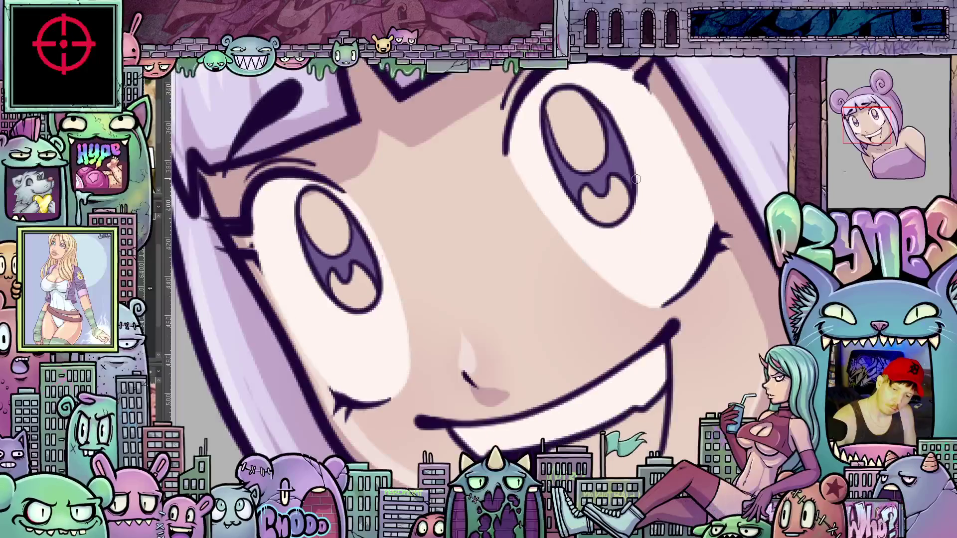
{"action": "key", "text": "Right"}
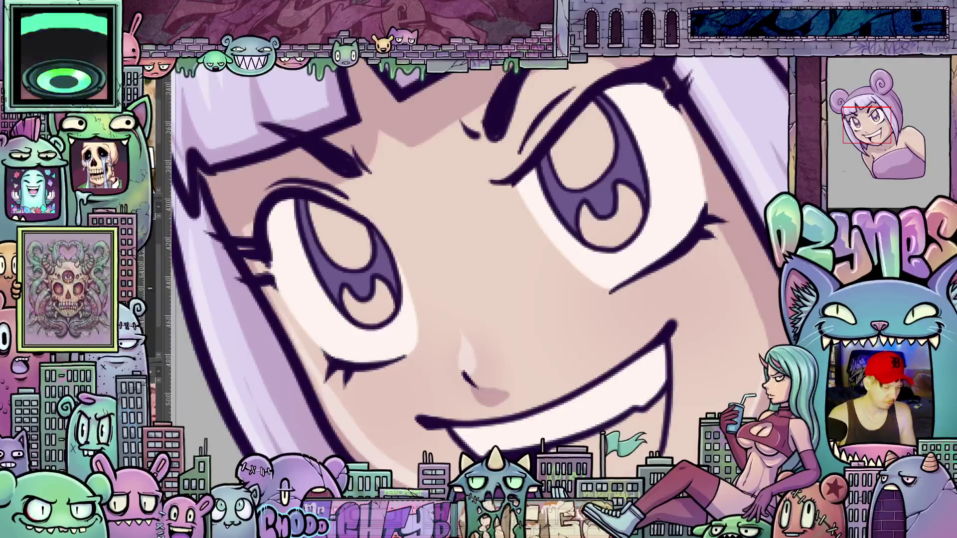
- Fill both eye highlights white on each expression frame
{"action": "left_click", "coordinate": [359, 237]}
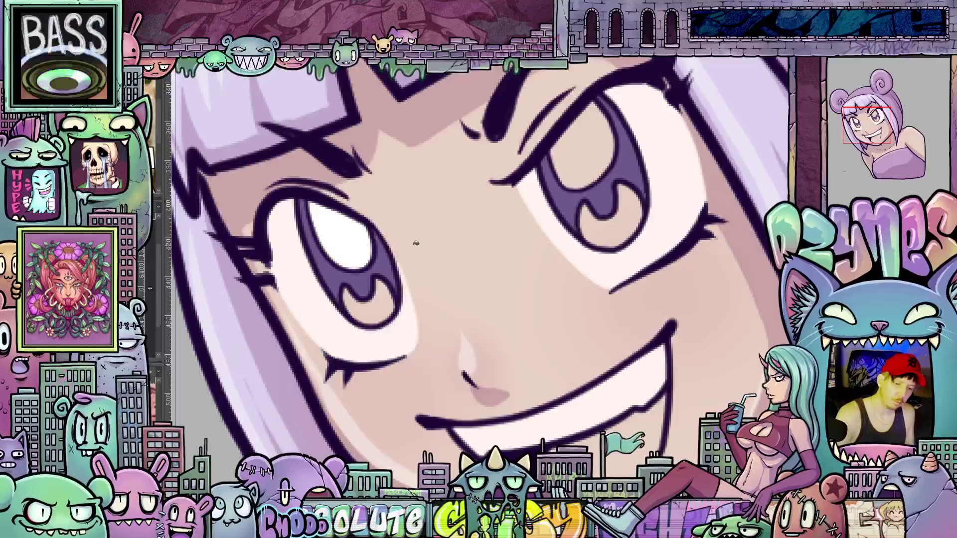
{"action": "left_click", "coordinate": [588, 166]}
{"action": "key", "text": "period"}
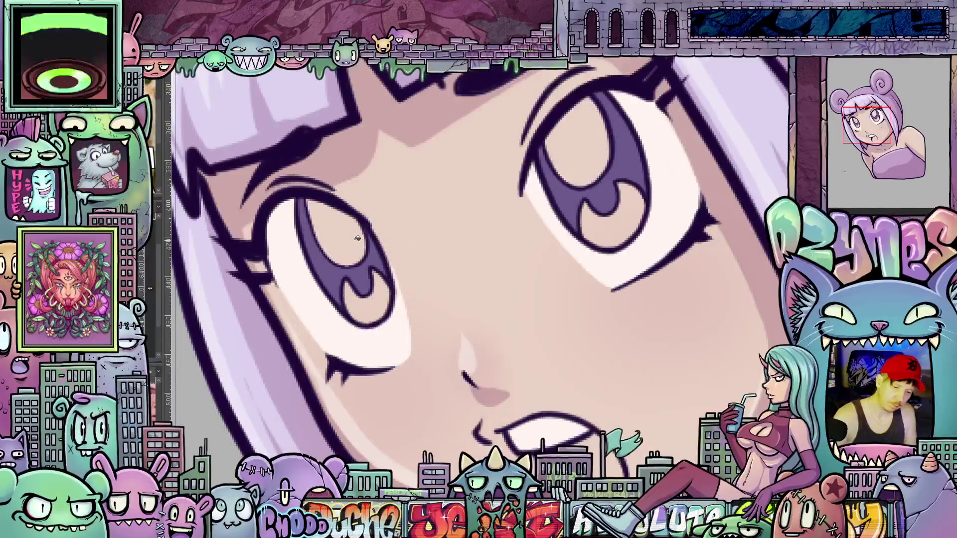
{"action": "left_click", "coordinate": [357, 234]}
{"action": "left_click", "coordinate": [579, 144]}
{"action": "key", "text": "period"}
{"action": "left_click", "coordinate": [355, 232]}
{"action": "left_click", "coordinate": [577, 141]}
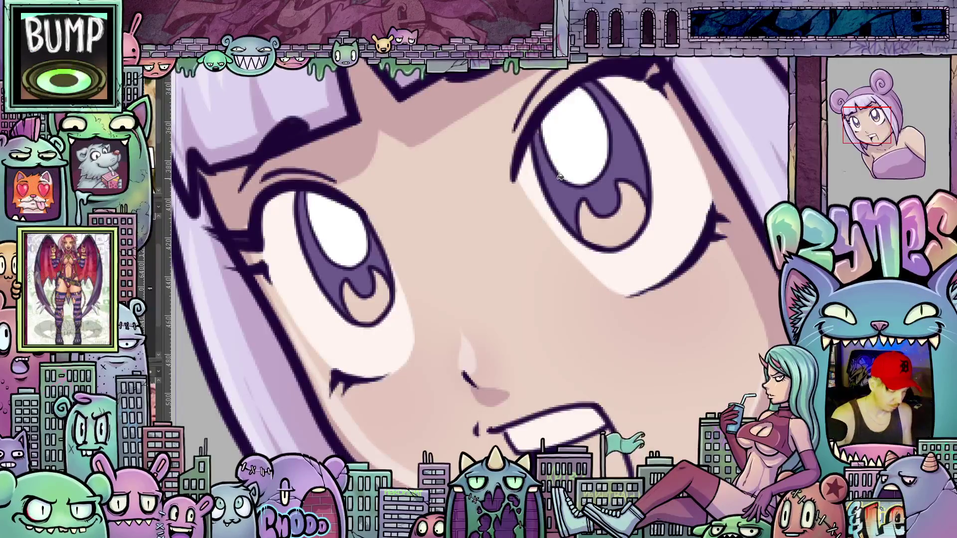
{"action": "left_click", "coordinate": [569, 195], "text": "alt"}
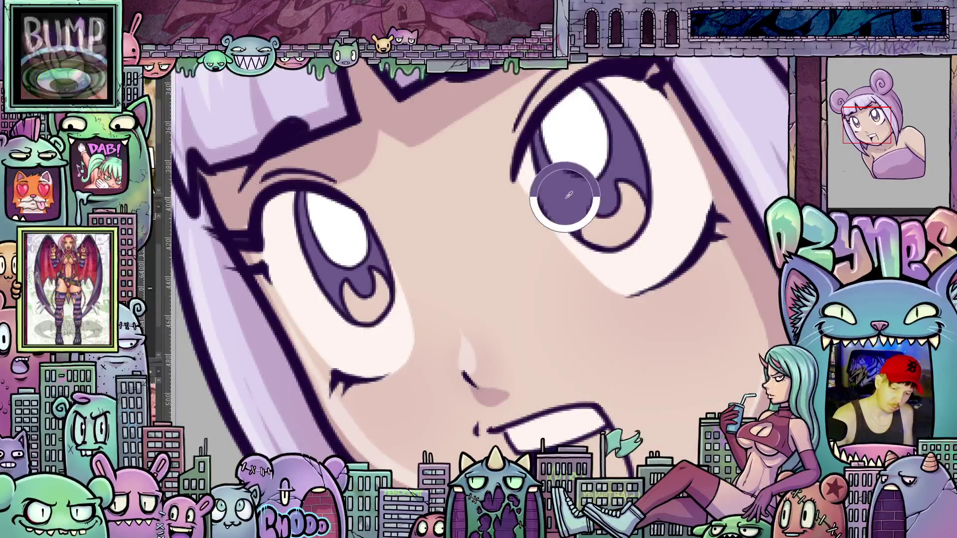
{"action": "left_click", "coordinate": [582, 141], "text": "alt"}
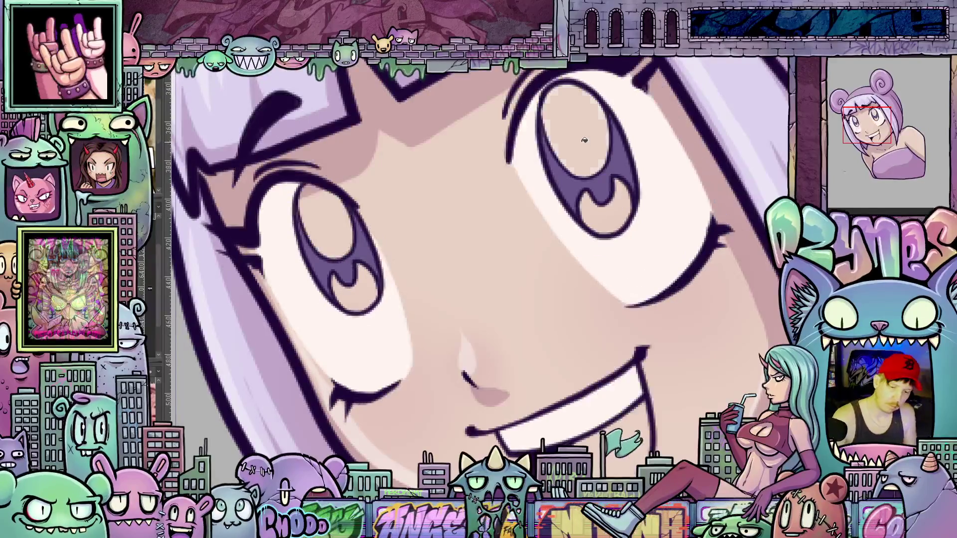
{"action": "left_click", "coordinate": [588, 133]}
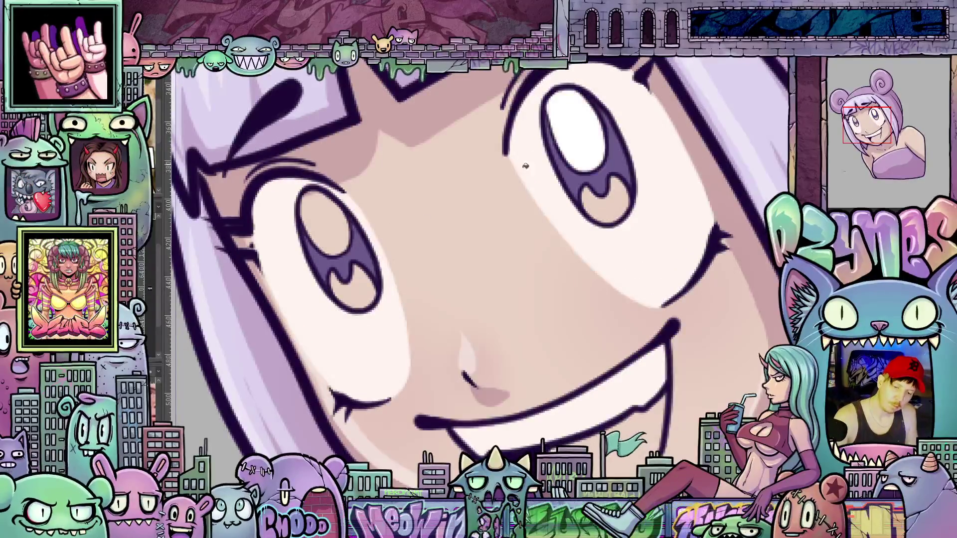
{"action": "left_click", "coordinate": [340, 222]}
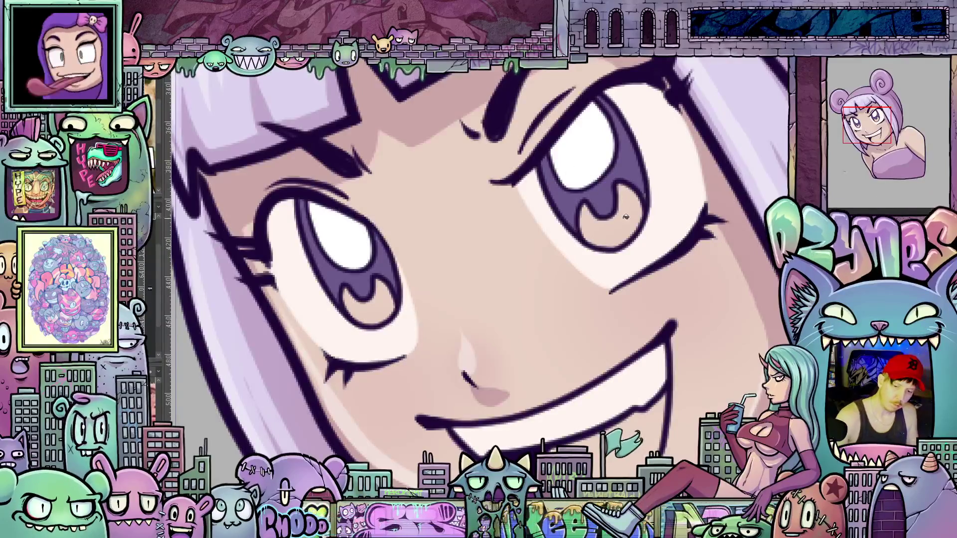
- Darken the lower part of both irises in darker purple on every frame
{"action": "left_click", "coordinate": [384, 300]}
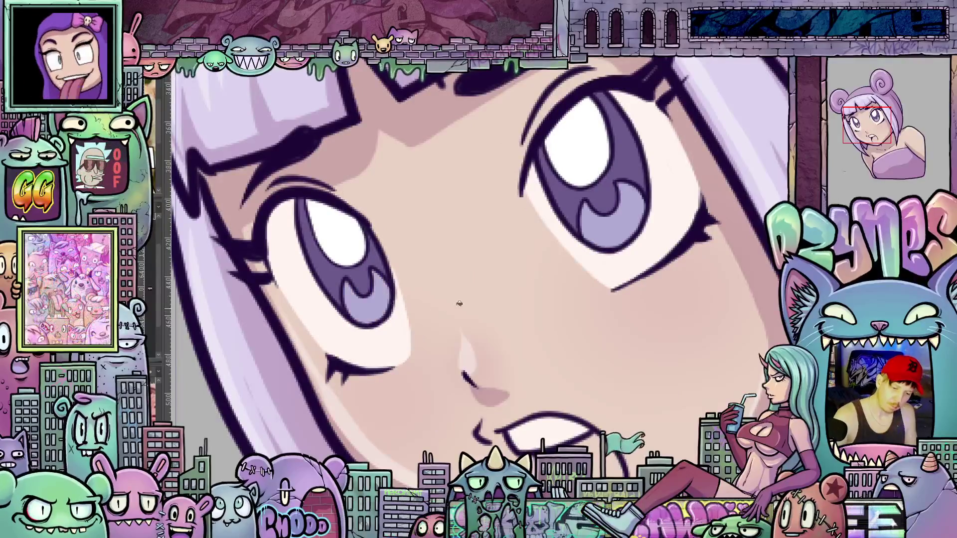
{"action": "left_click", "coordinate": [643, 220]}
{"action": "left_click", "coordinate": [392, 298]}
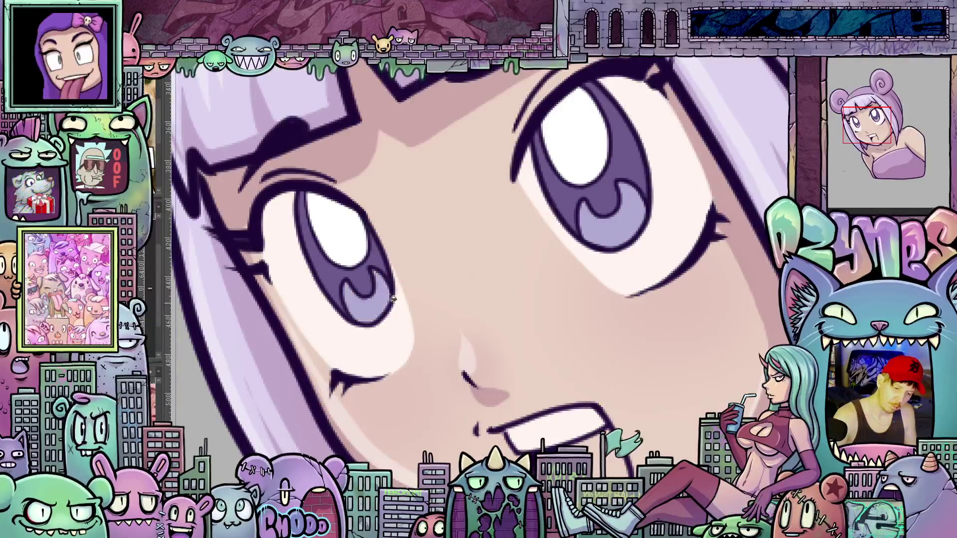
{"action": "left_click", "coordinate": [616, 212]}
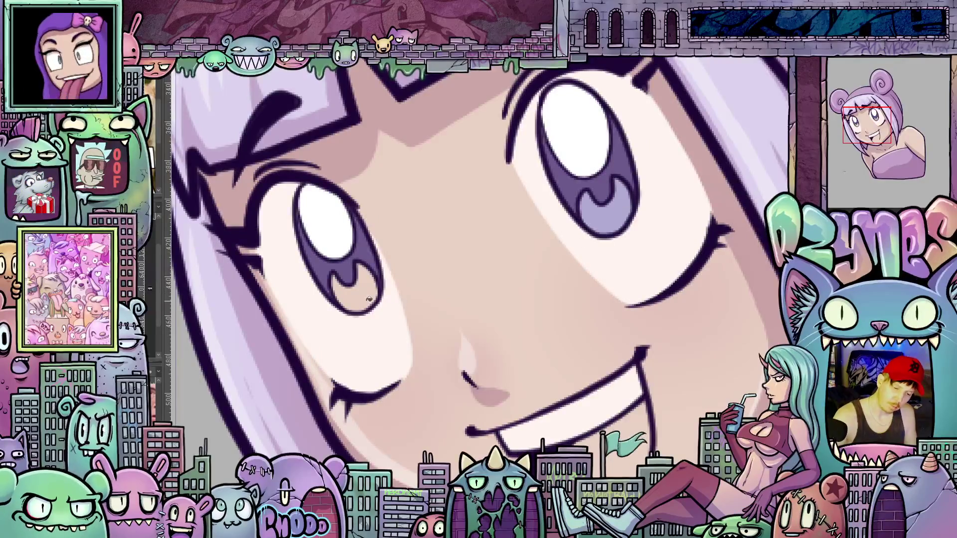
{"action": "left_click", "coordinate": [369, 300]}
{"action": "left_click", "coordinate": [618, 198]}
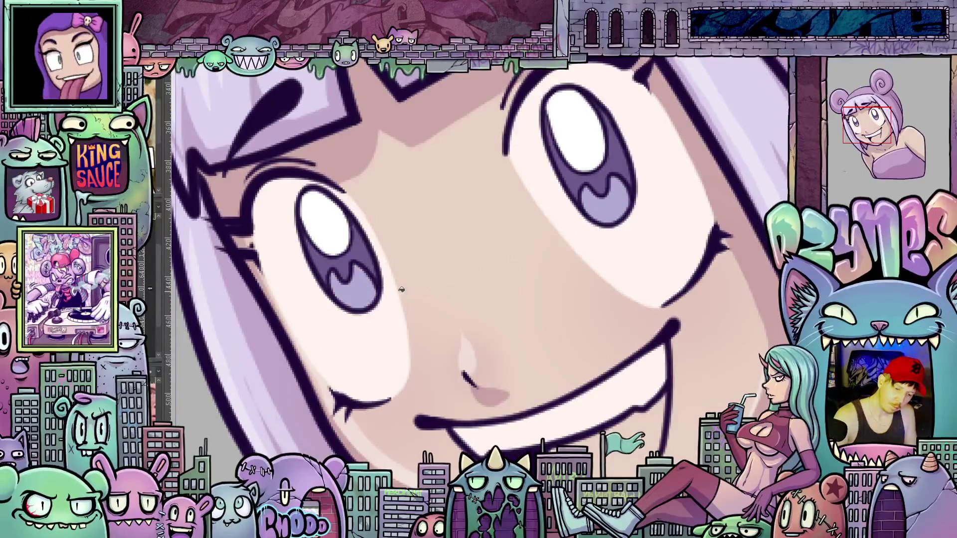
{"action": "left_click", "coordinate": [371, 296]}
{"action": "left_click", "coordinate": [605, 223]}
{"action": "left_click", "coordinate": [370, 292]}
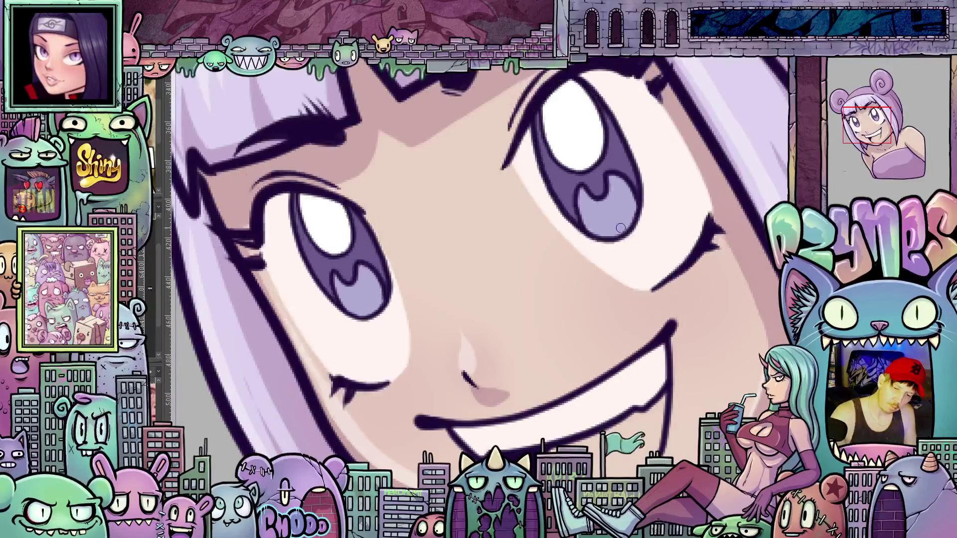
- Zoom out to the full bust and open the side Sub View zoomed onto the face
{"action": "scroll", "coordinate": [617, 254], "scroll_direction": "down", "scroll_amount": 5}
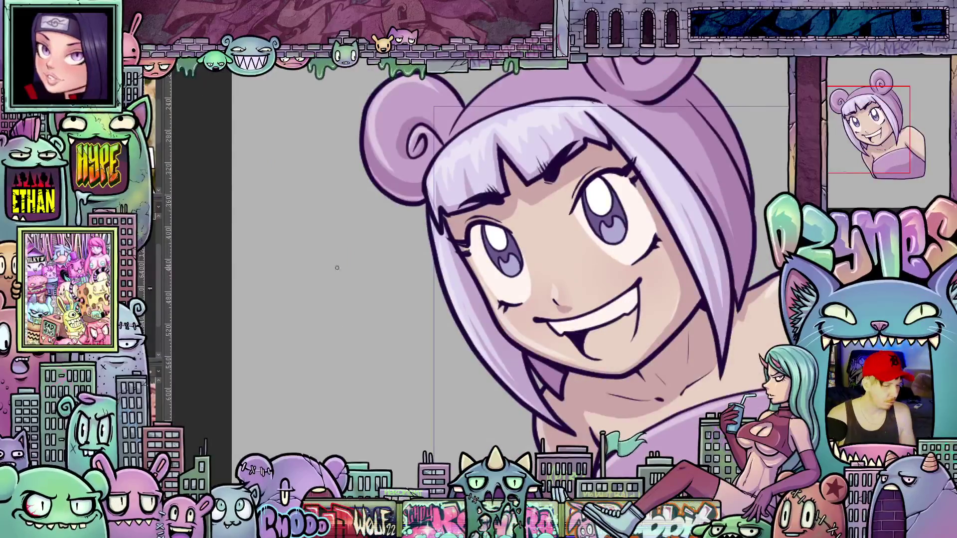
{"action": "left_click_drag", "start_coordinate": [166, 276], "coordinate": [251, 294]}
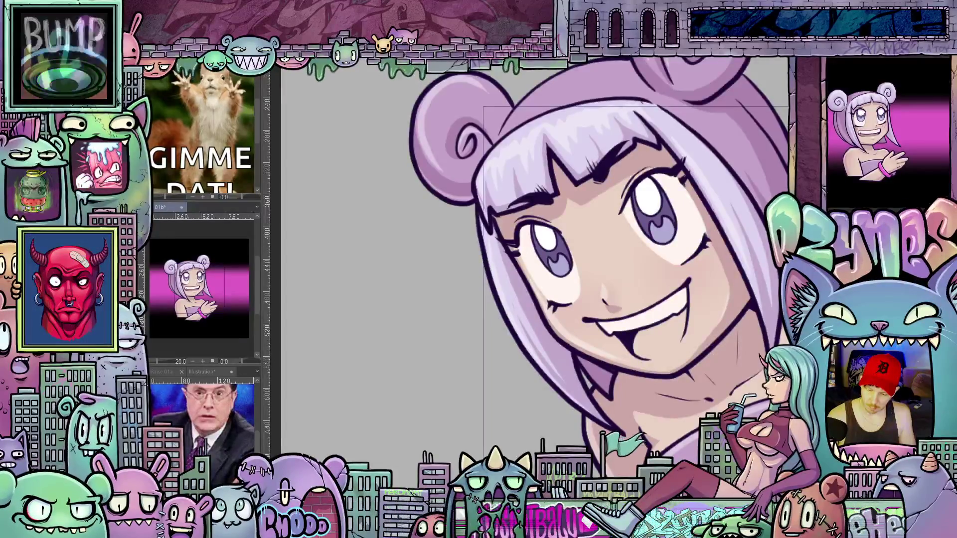
{"action": "scroll", "coordinate": [192, 288], "scroll_direction": "up", "scroll_amount": 5}
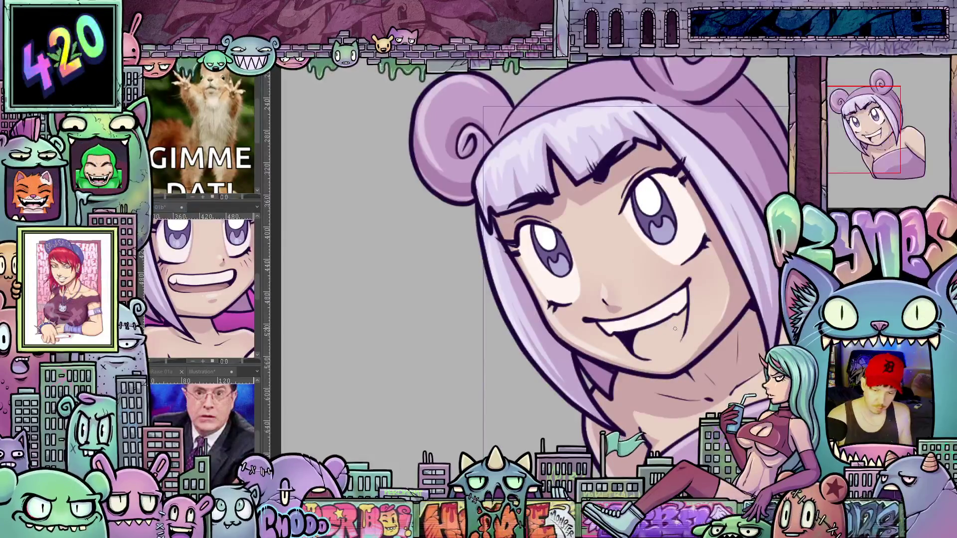
- Widen the canvas area and rotate the view toward the mouth on the frowning expression
{"action": "scroll", "coordinate": [676, 329], "scroll_direction": "up", "scroll_amount": 2}
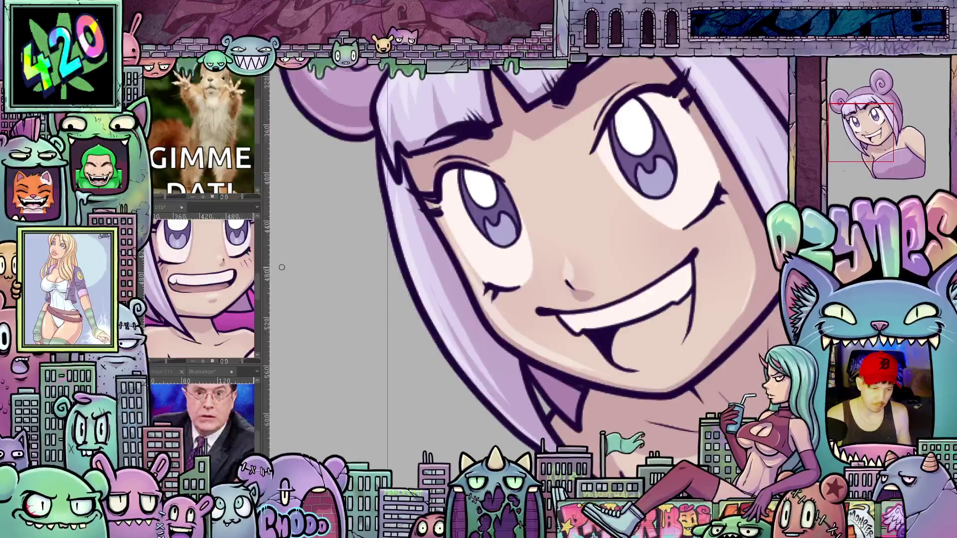
{"action": "left_click_drag", "start_coordinate": [270, 268], "coordinate": [202, 268]}
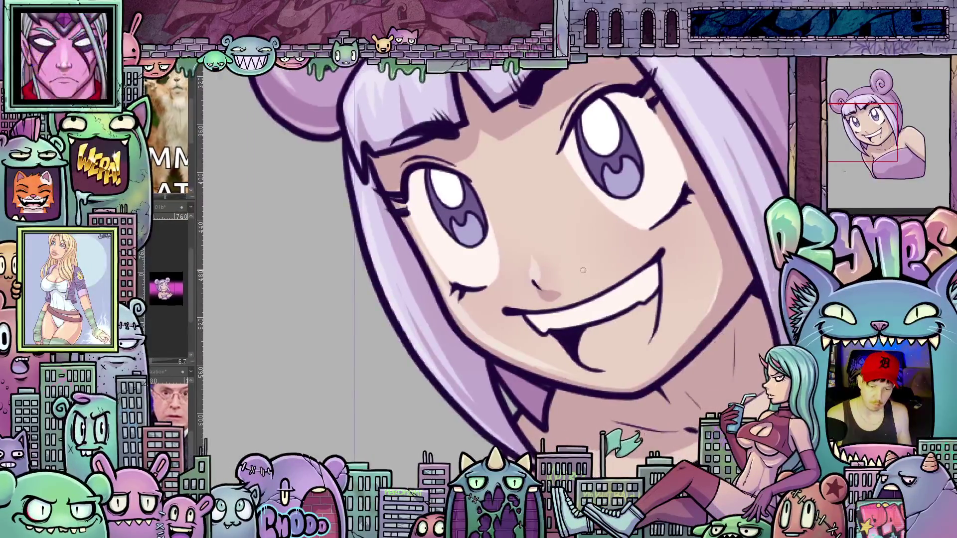
{"action": "scroll", "coordinate": [620, 291], "scroll_direction": "up", "scroll_amount": 1}
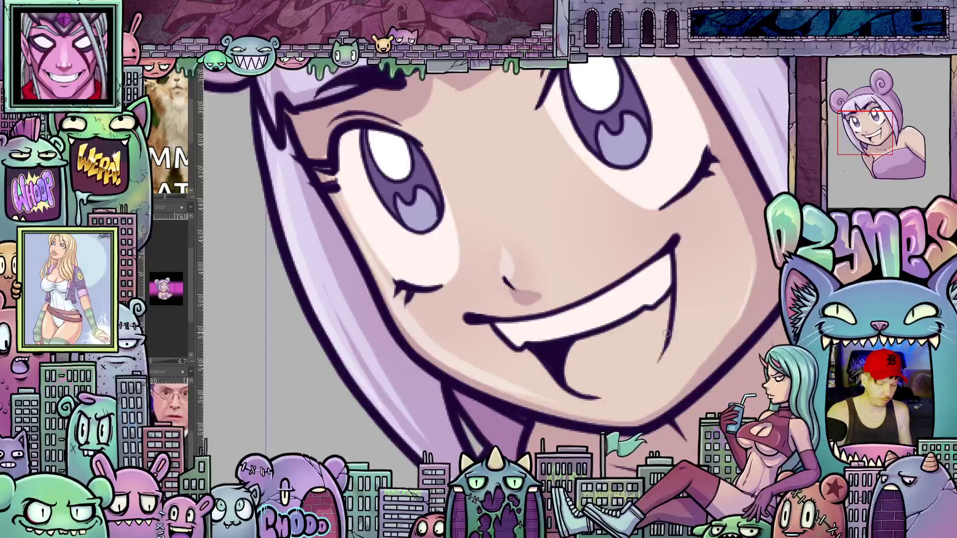
{"action": "mouse_move", "coordinate": [666, 333]}
{"action": "left_mouse_down"}
{"action": "mouse_move", "coordinate": [648, 279]}
{"action": "mouse_move", "coordinate": [623, 349]}
{"action": "mouse_move", "coordinate": [583, 407]}
{"action": "left_mouse_up"}
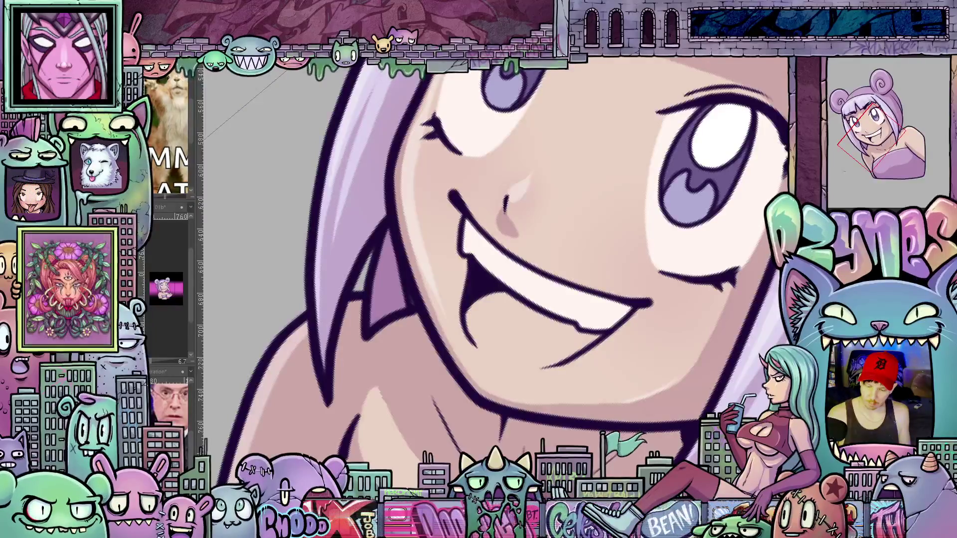
{"action": "key", "text": "ctrl+z"}
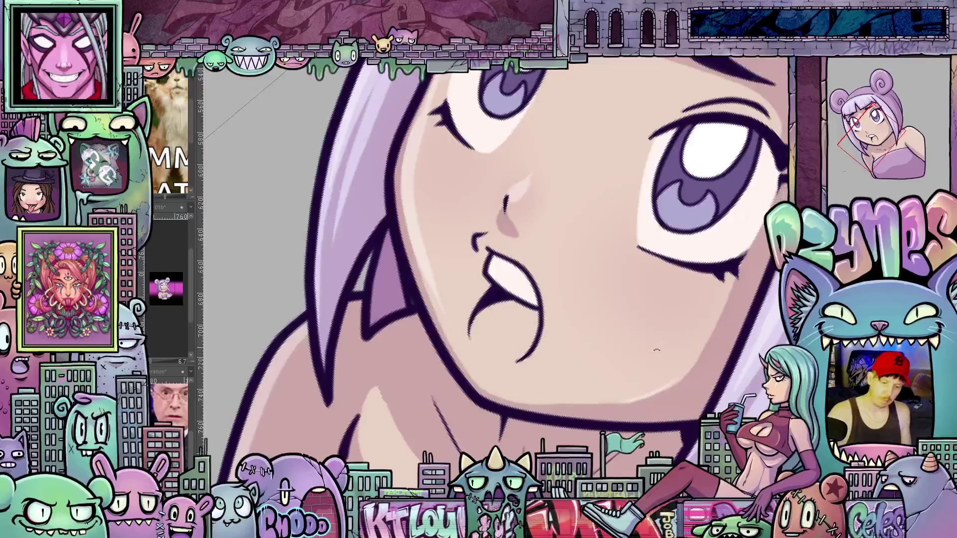
{"action": "left_click_drag", "start_coordinate": [656, 350], "coordinate": [485, 358]}
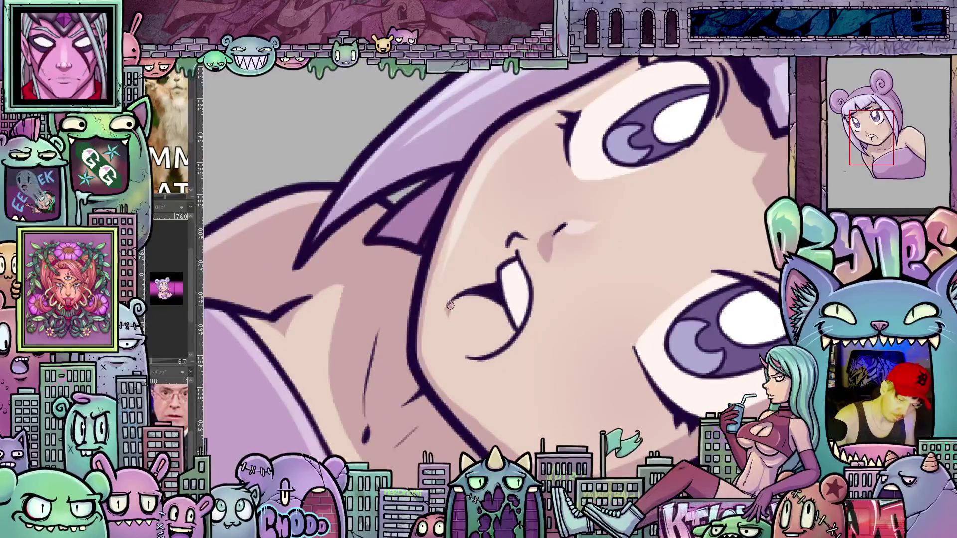
- Redraw the mouth's lower-left curve, then step back through history to the small open mouth
{"action": "left_click_drag", "start_coordinate": [450, 330], "coordinate": [467, 355]}
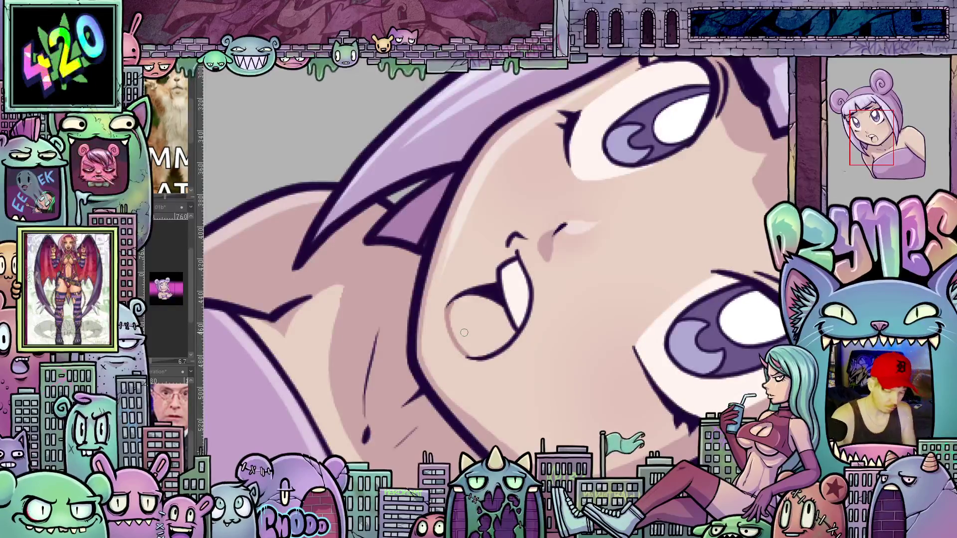
{"action": "key", "text": "ctrl+z"}
{"action": "mouse_move", "coordinate": [451, 299]}
{"action": "left_mouse_down"}
{"action": "mouse_move", "coordinate": [451, 344]}
{"action": "mouse_move", "coordinate": [472, 362]}
{"action": "left_mouse_up"}
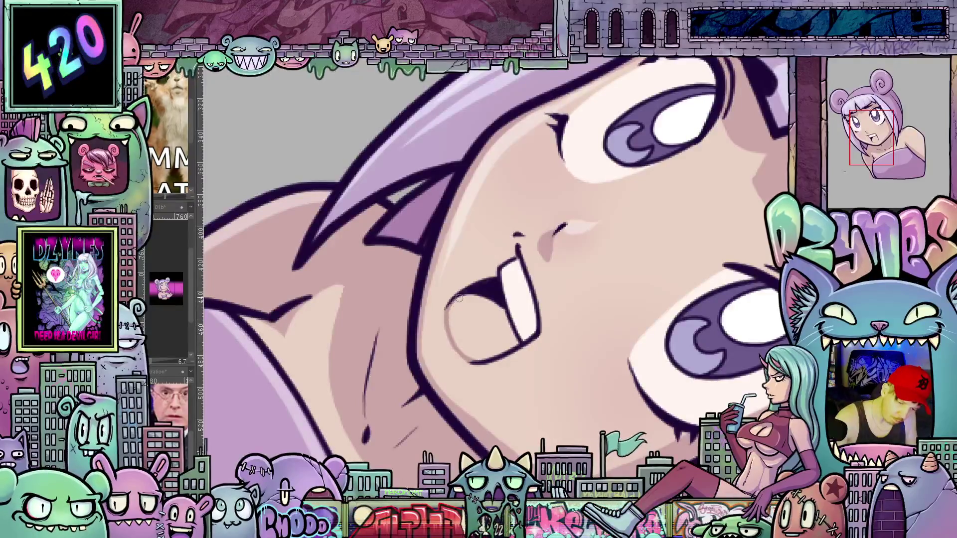
{"action": "key", "text": "ctrl+z"}
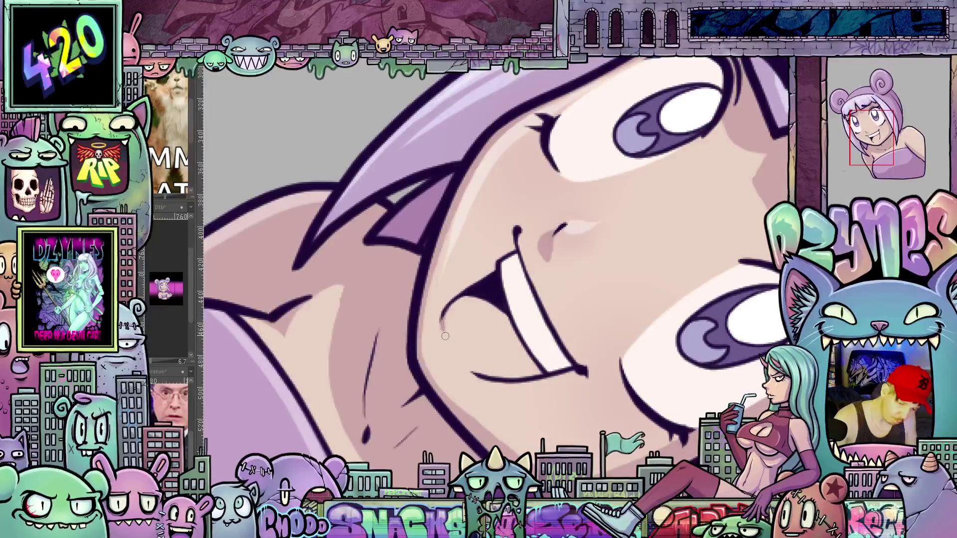
{"action": "key", "text": "ctrl+z"}
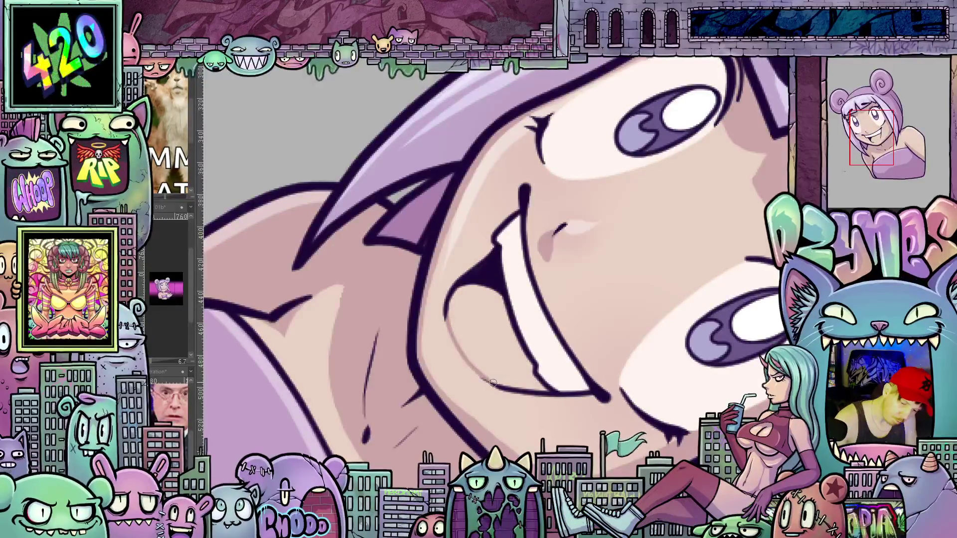
{"action": "key", "text": "ctrl+z"}
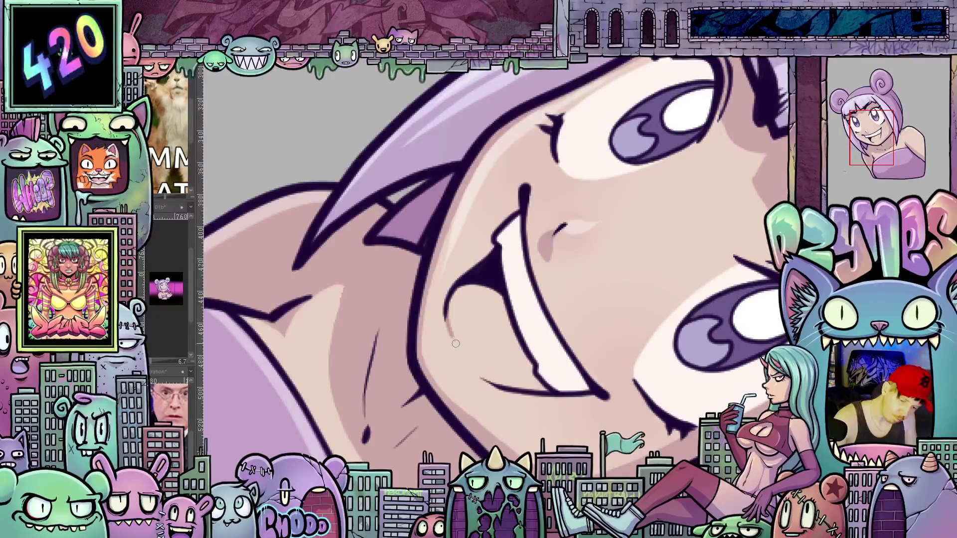
{"action": "key", "text": "ctrl+z"}
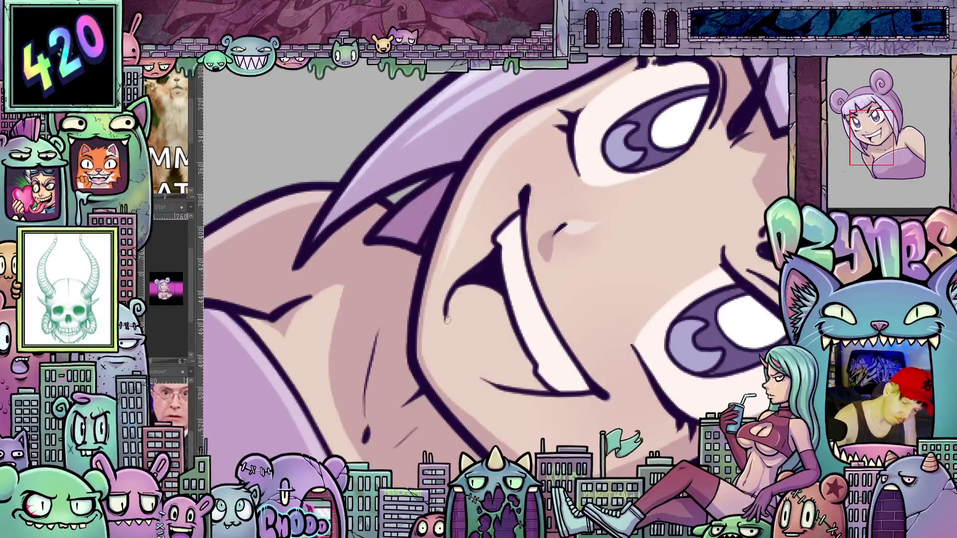
{"action": "key", "text": "ctrl+z"}
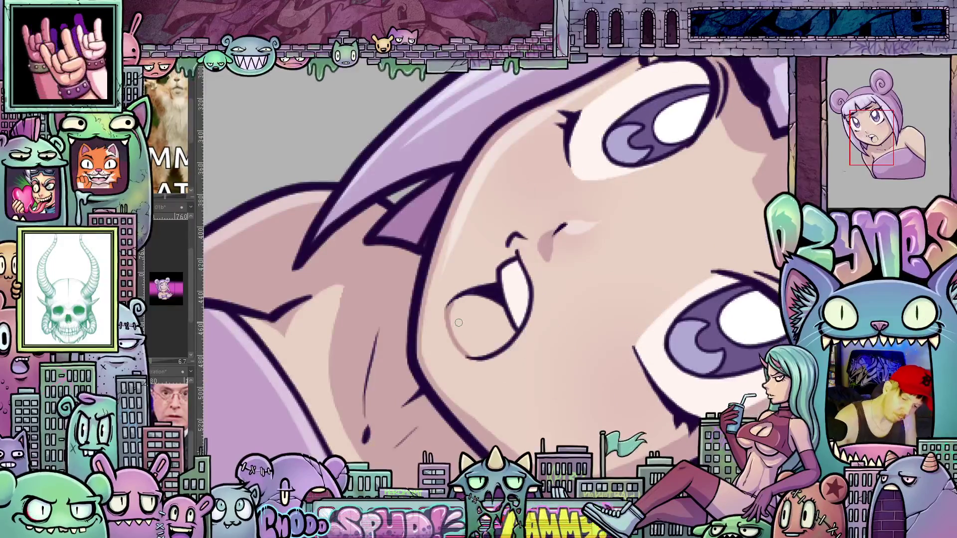
- Fill the open mouth interior dark pink and compare mouth versions through undo and redo
{"action": "left_click", "coordinate": [490, 330]}
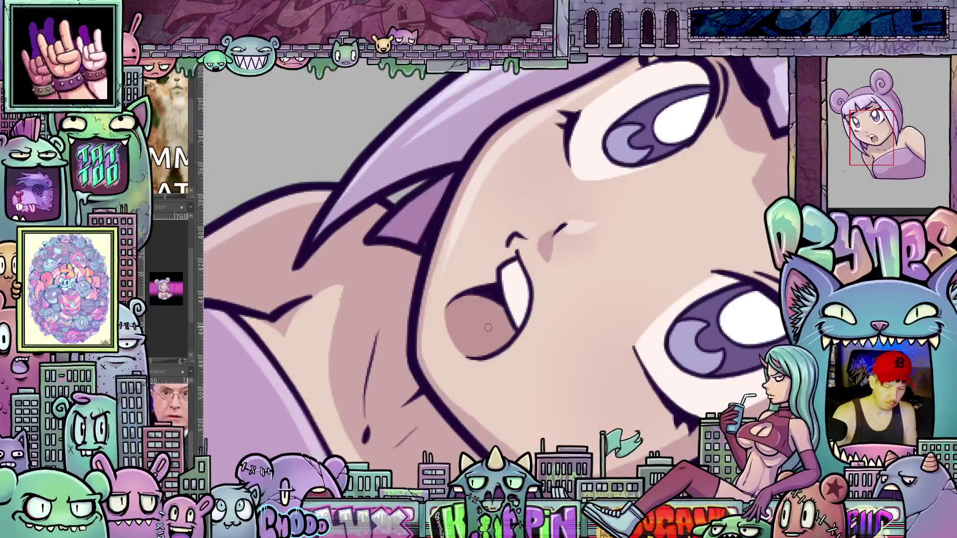
{"action": "key", "text": "ctrl+z"}
{"action": "key", "text": "ctrl+y"}
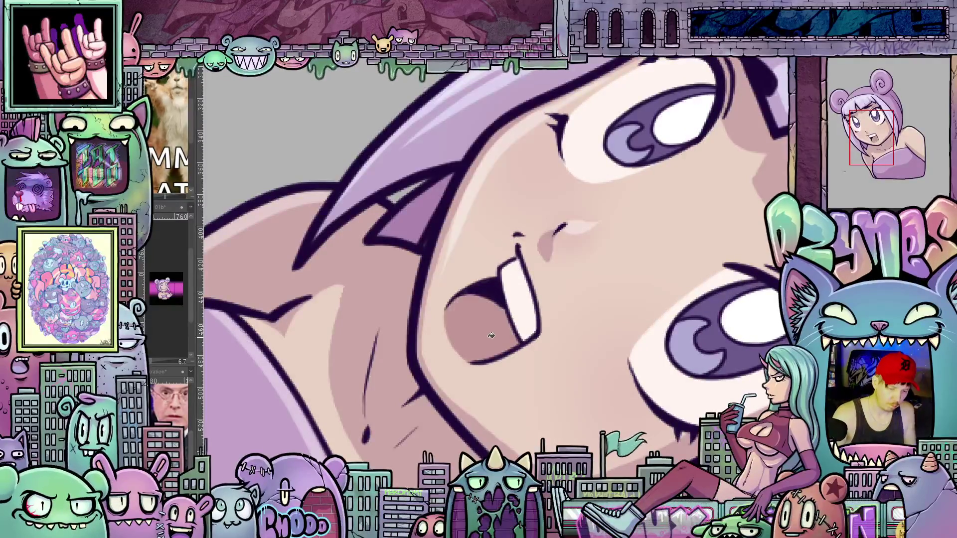
{"action": "key", "text": "ctrl+y"}
{"action": "key", "text": "ctrl+y"}
{"action": "key", "text": "ctrl+z"}
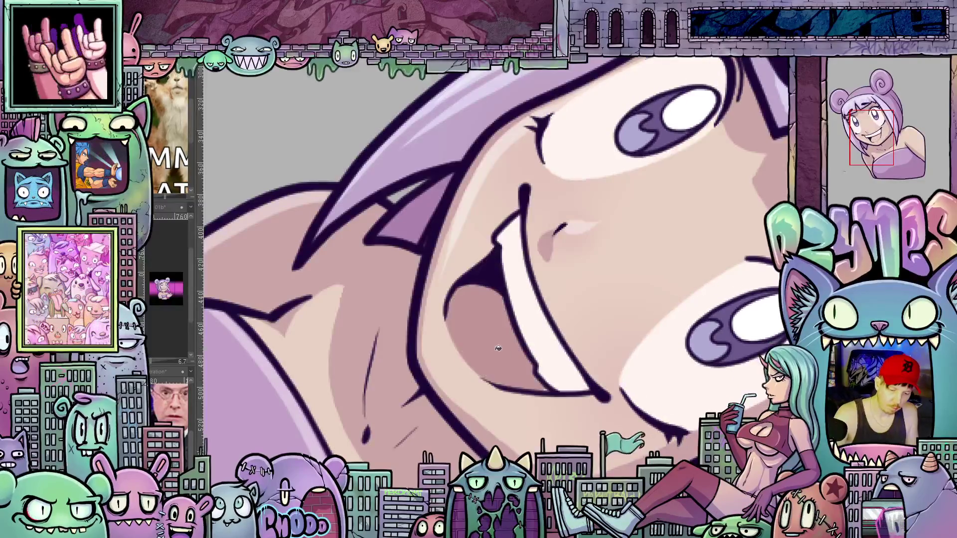
{"action": "key", "text": "ctrl+z"}
{"action": "key", "text": "ctrl+z"}
{"action": "key", "text": "ctrl+z"}
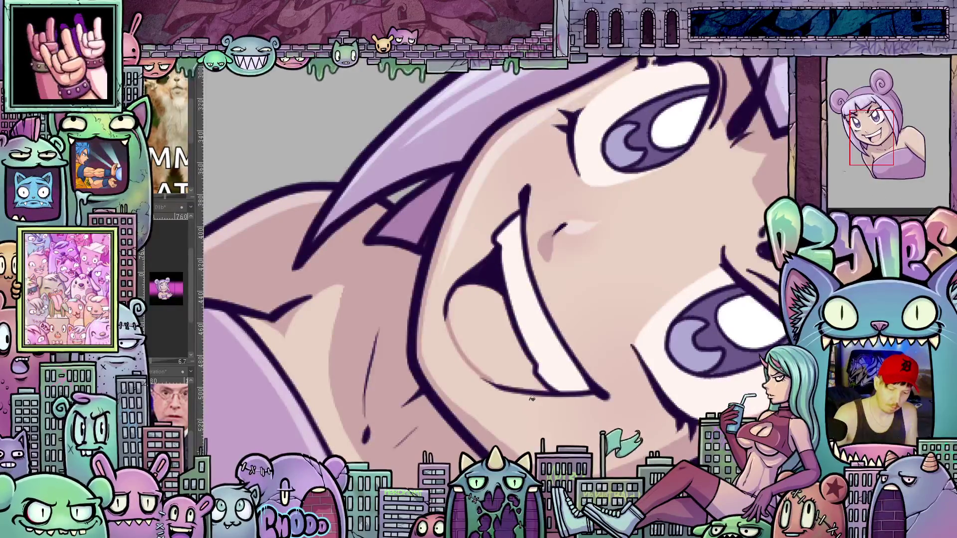
{"action": "key", "text": "ctrl+z"}
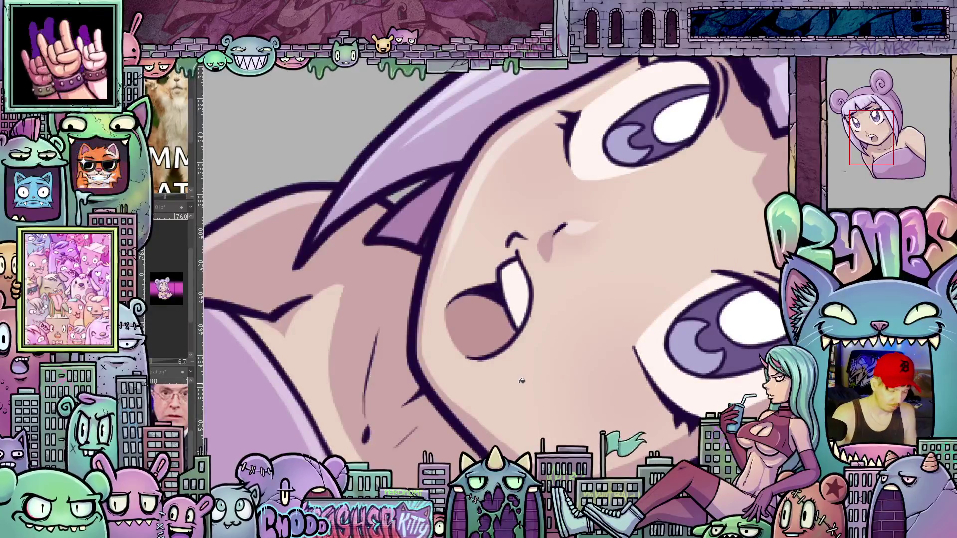
{"action": "key", "text": "ctrl+z"}
- Straighten the view and compare the mouth expressions and an alternate eye shape
{"action": "left_click_drag", "start_coordinate": [556, 393], "coordinate": [622, 281]}
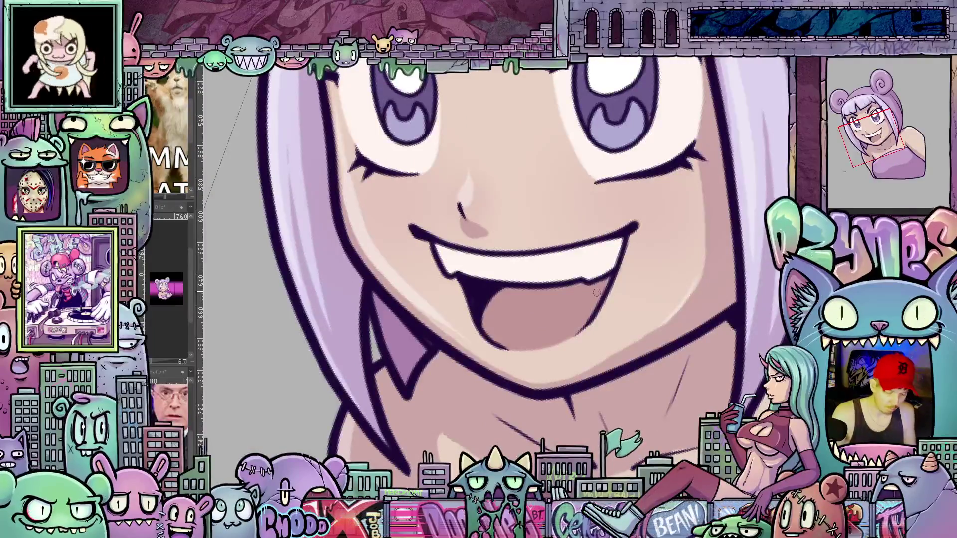
{"action": "key", "text": "ctrl+z"}
{"action": "key", "text": "ctrl+z"}
{"action": "key", "text": "ctrl+z"}
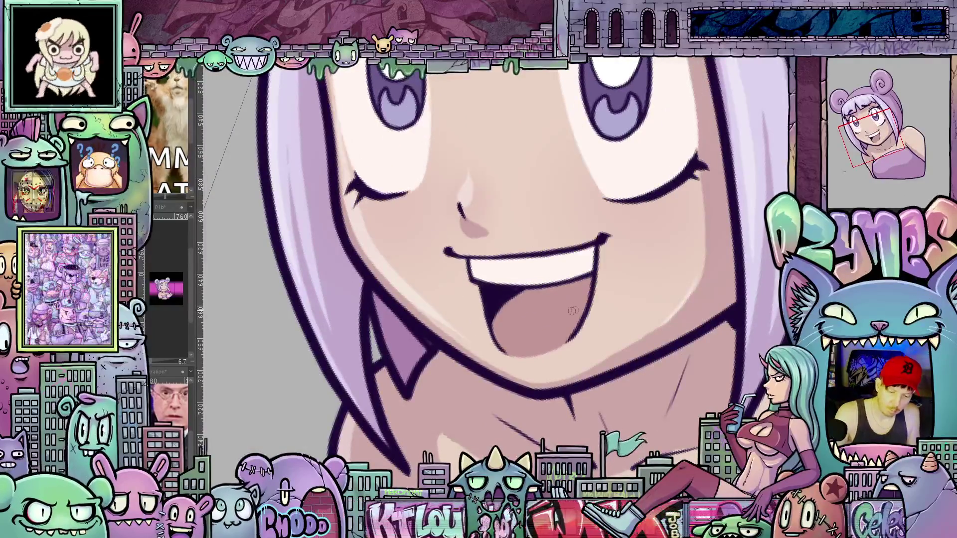
{"action": "key", "text": "ctrl+z"}
{"action": "key", "text": "ctrl+z"}
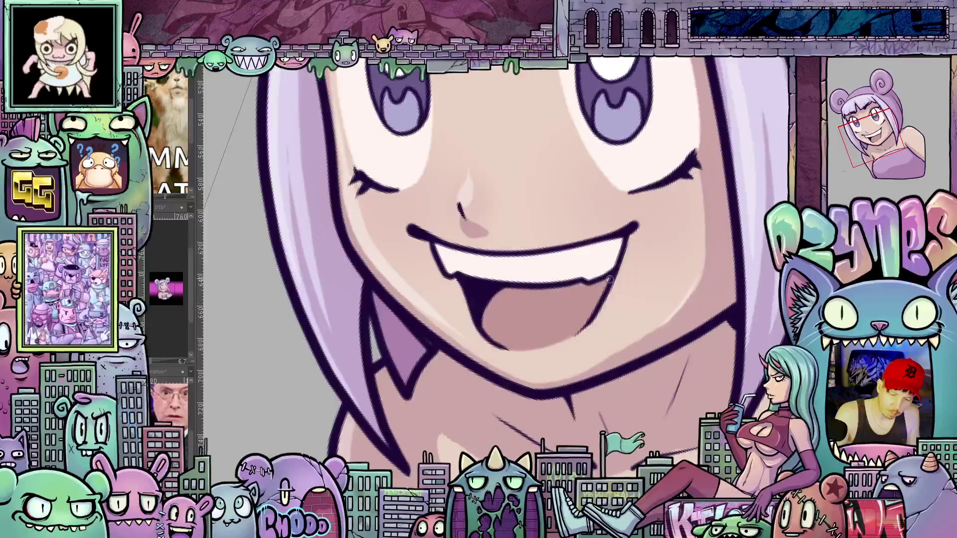
{"action": "key", "text": "ctrl+z"}
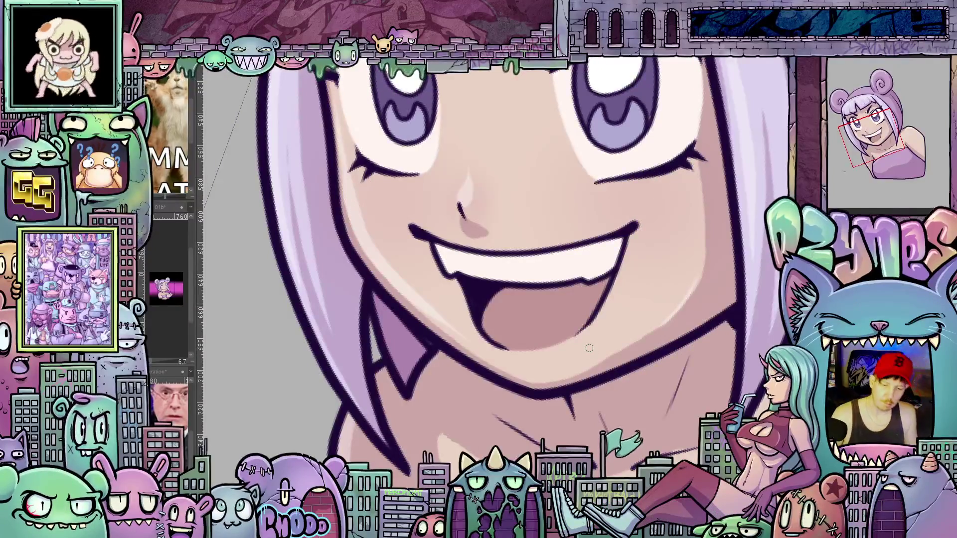
- Flip repeatedly between the two eye versions to compare them
{"action": "scroll", "coordinate": [589, 348], "scroll_direction": "down", "scroll_amount": 5}
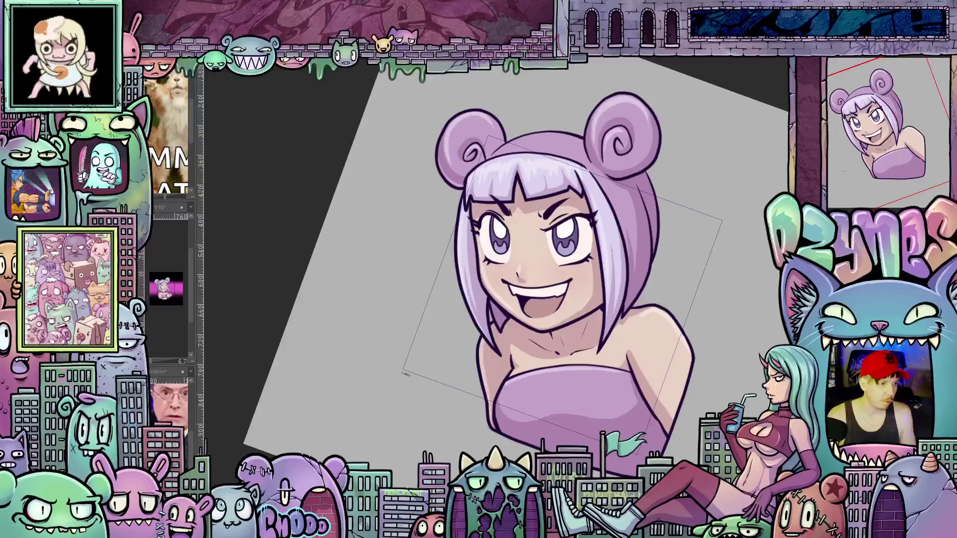
{"action": "key", "text": "ctrl+z"}
{"action": "key", "text": "ctrl+shift+z"}
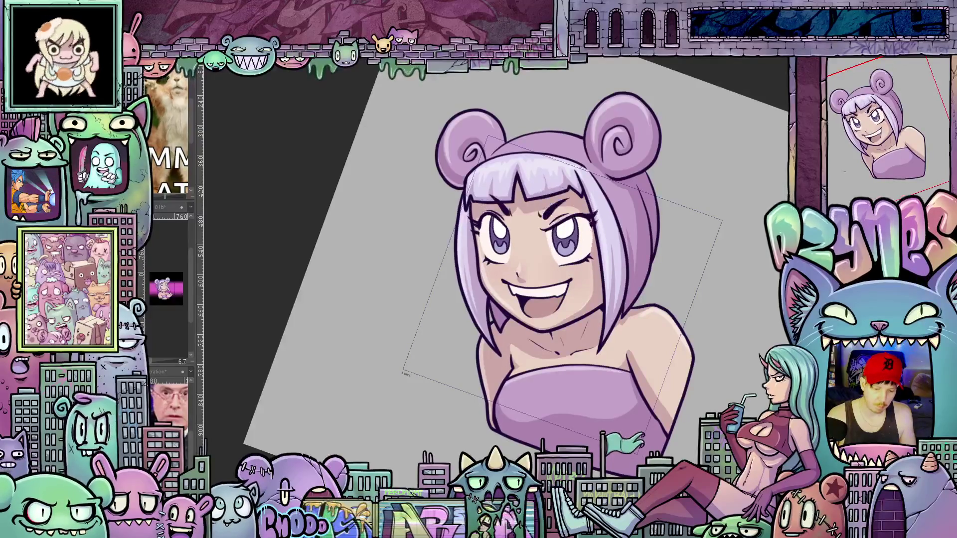
{"action": "key", "text": "ctrl+z"}
{"action": "key", "text": "ctrl+shift+z"}
{"action": "key", "text": "ctrl+z"}
{"action": "key", "text": "ctrl+shift+z"}
{"action": "key", "text": "ctrl+z"}
{"action": "key", "text": "ctrl+shift+z"}
{"action": "key", "text": "ctrl+z"}
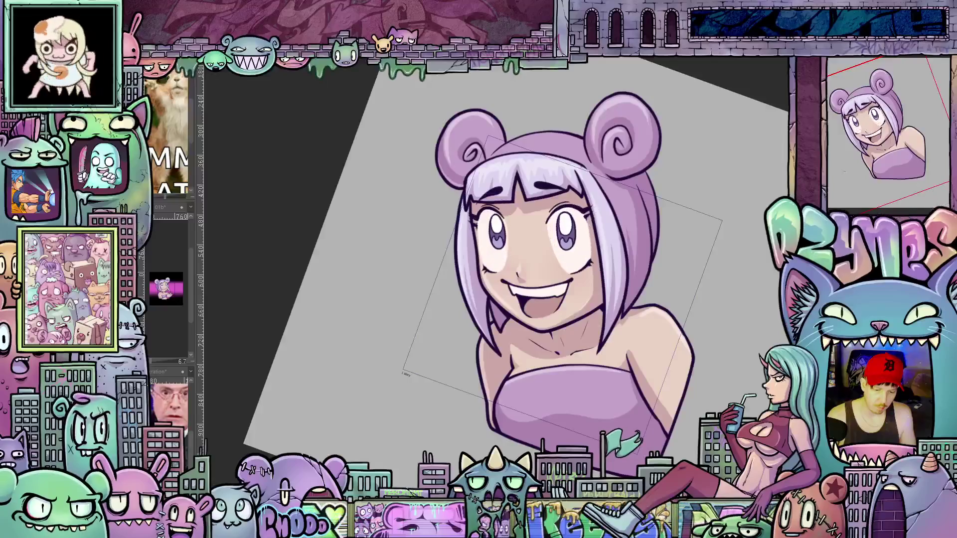
{"action": "key", "text": "ctrl+shift+z"}
- Settle on the narrowed sly eyes and brows above the open smile
{"action": "key", "text": "ctrl+z"}
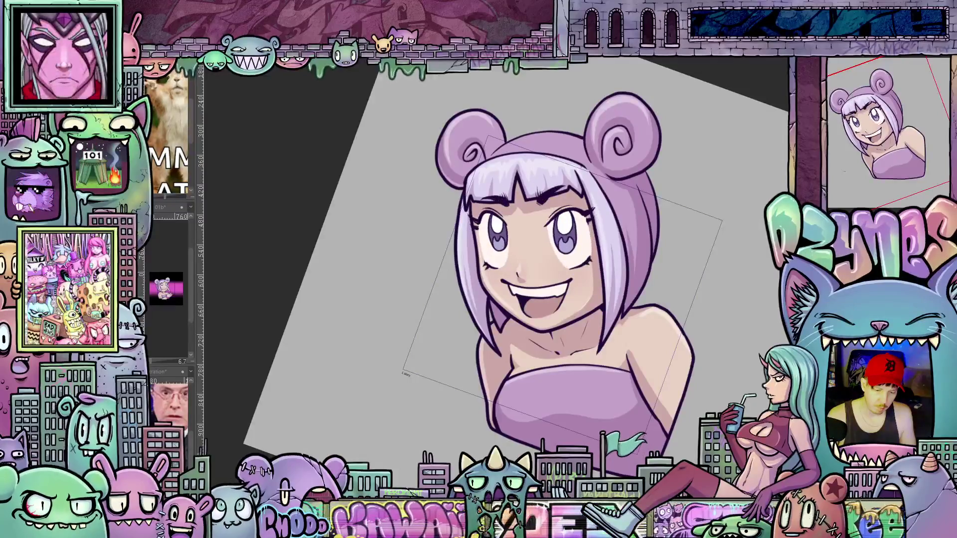
{"action": "key", "text": "ctrl+shift+z"}
{"action": "key", "text": "ctrl+z"}
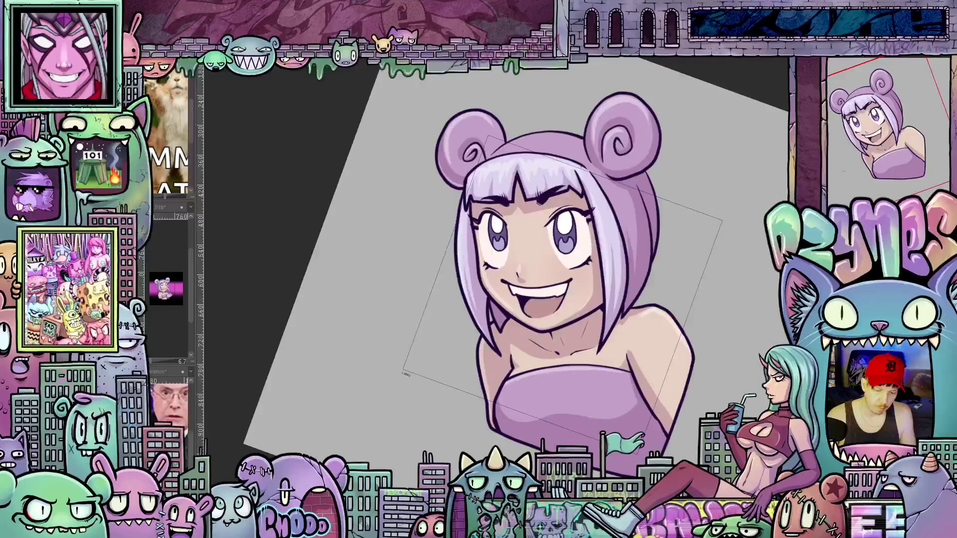
{"action": "key", "text": "ctrl+z"}
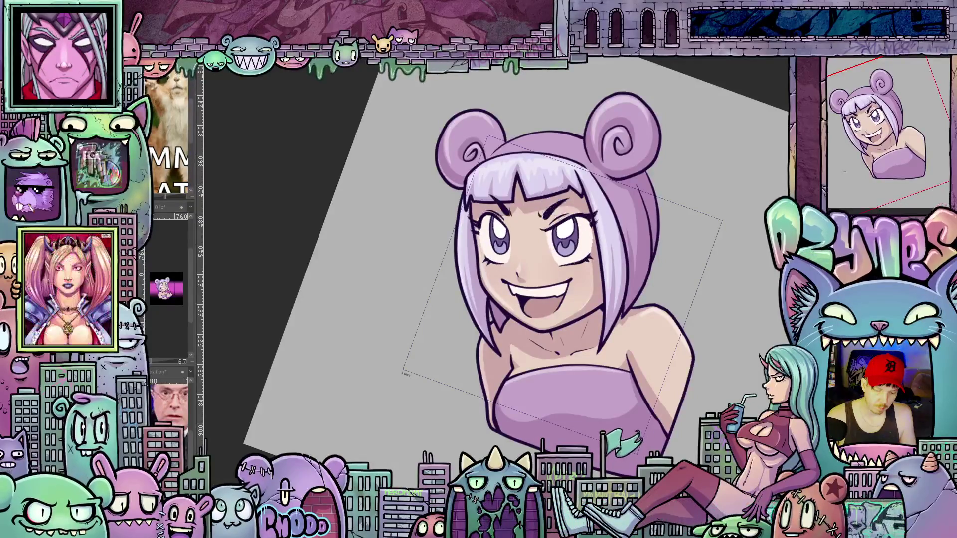
{"action": "scroll", "coordinate": [578, 307], "scroll_direction": "up", "scroll_amount": 2}
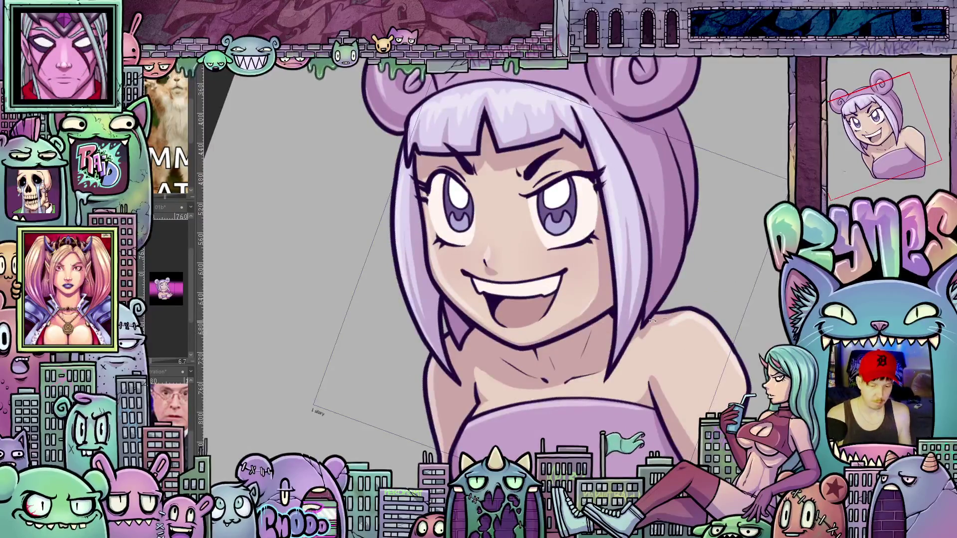
{"action": "left_click_drag", "start_coordinate": [651, 320], "coordinate": [696, 243]}
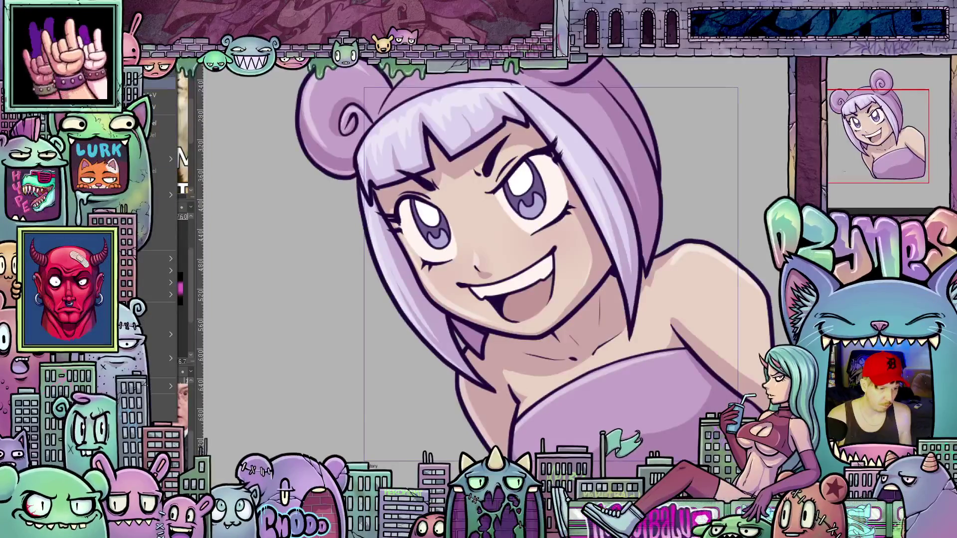
{"action": "key", "text": "Escape"}
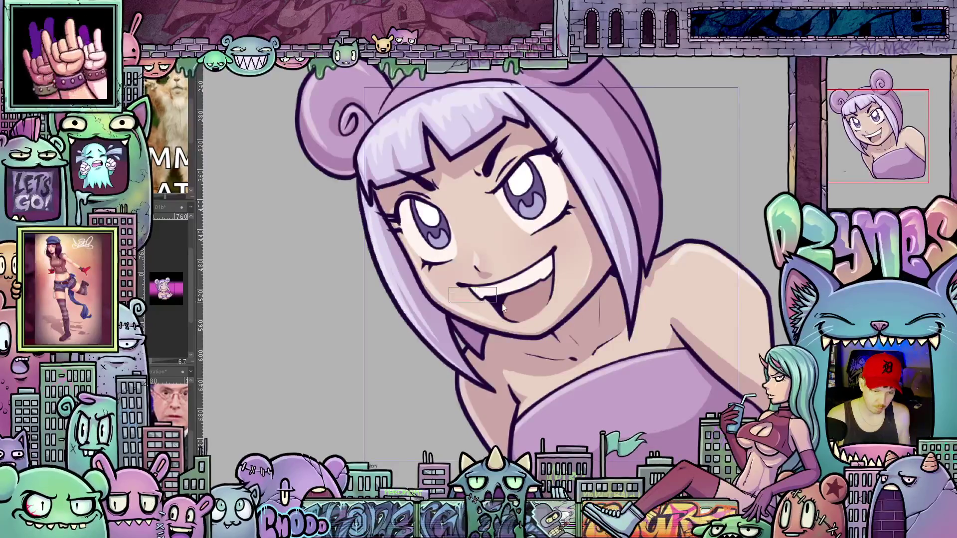
{"action": "left_click_drag", "start_coordinate": [449, 287], "coordinate": [588, 330]}
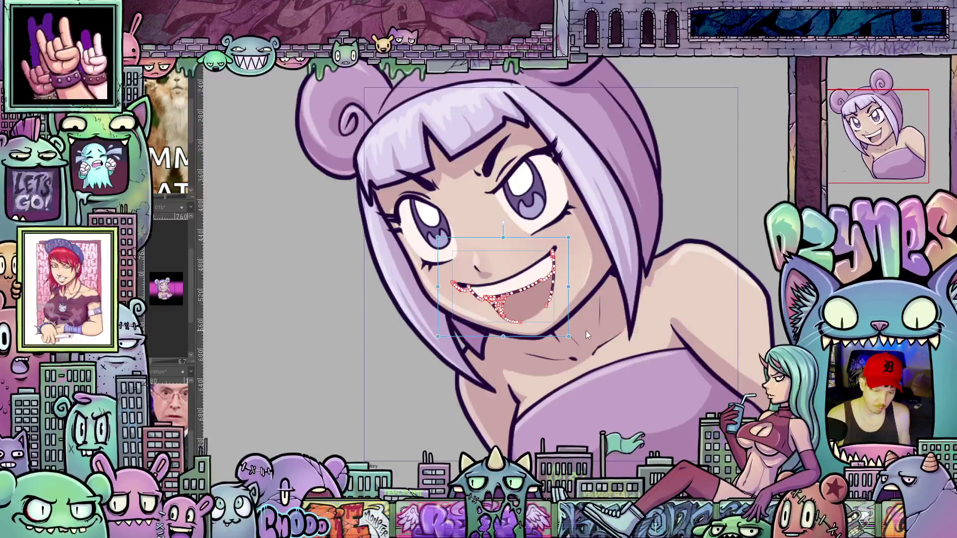
{"action": "key", "text": "ctrl+d"}
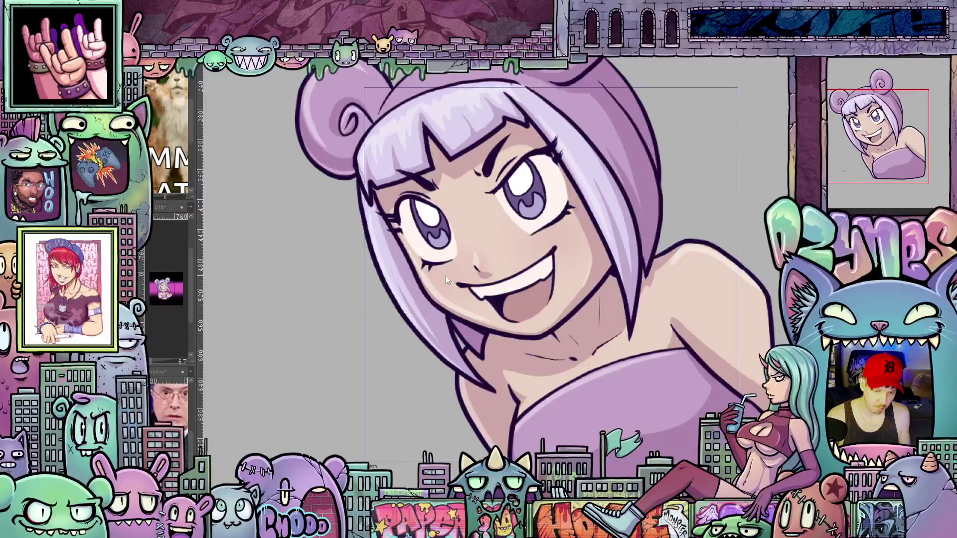
{"action": "left_click_drag", "start_coordinate": [446, 276], "coordinate": [599, 330]}
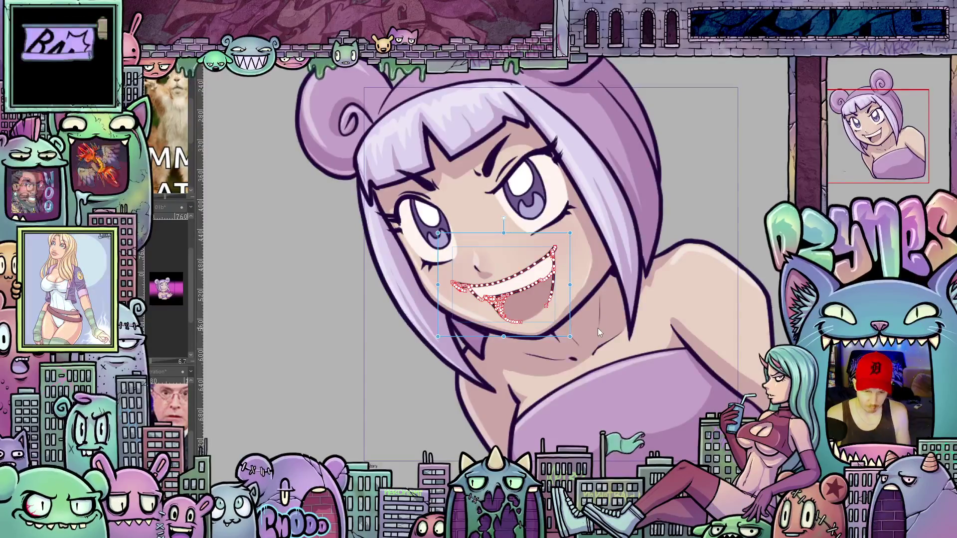
{"action": "key", "text": "Delete"}
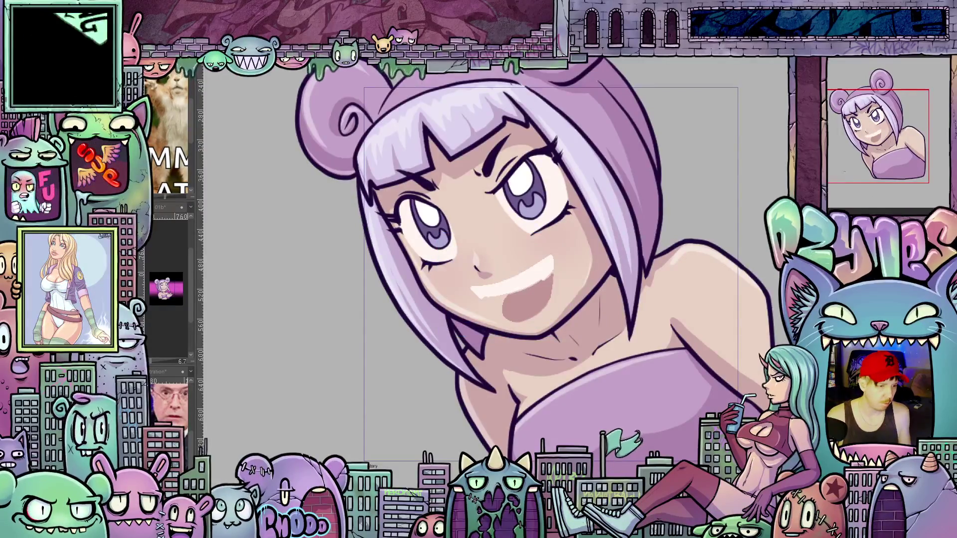
{"action": "left_click", "coordinate": [90, 65]}
{"action": "key", "text": "ctrl+z"}
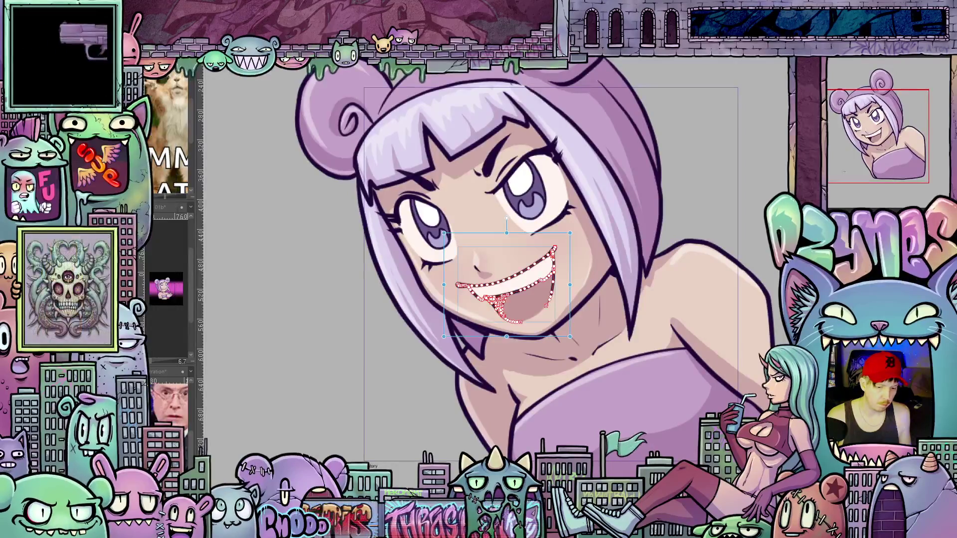
{"action": "key", "text": "ctrl+d"}
{"action": "scroll", "coordinate": [742, 216], "scroll_direction": "down", "scroll_amount": 2}
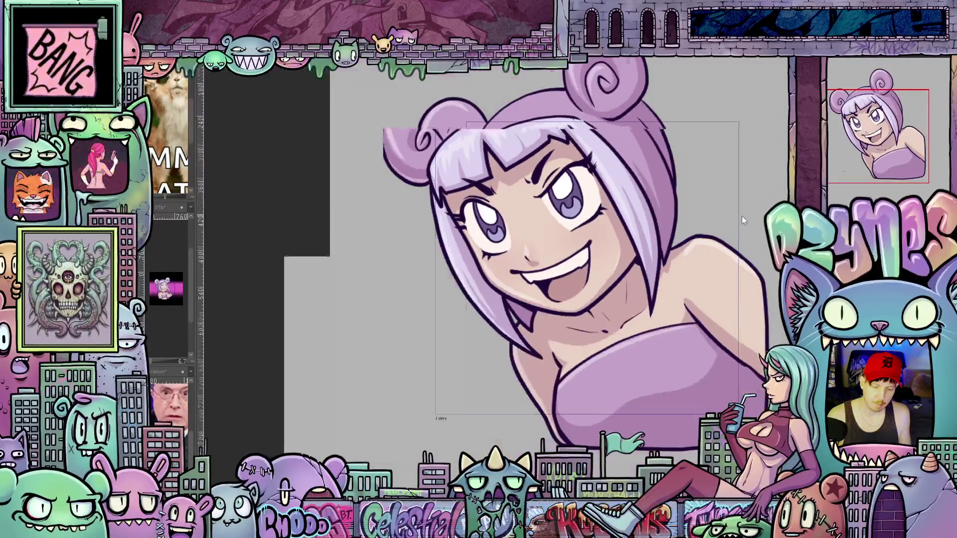
{"action": "left_click_drag", "start_coordinate": [711, 245], "coordinate": [667, 269]}
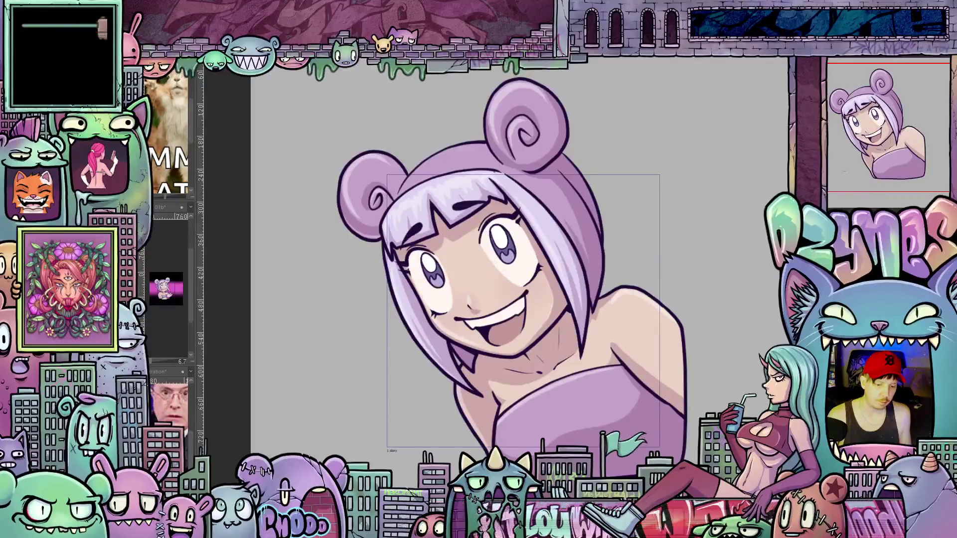
{"action": "key", "text": "ctrl+z"}
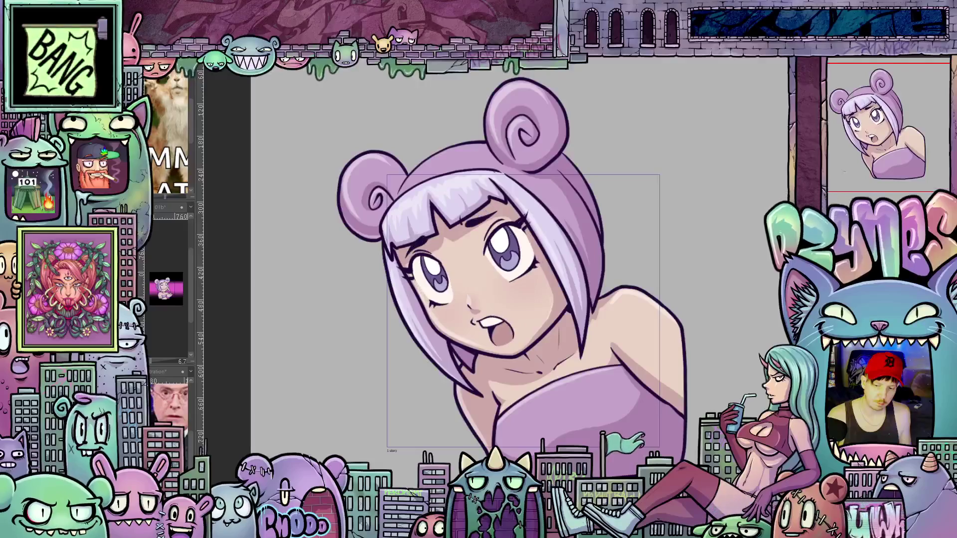
{"action": "key", "text": "ctrl+y"}
{"action": "key", "text": "ctrl+z"}
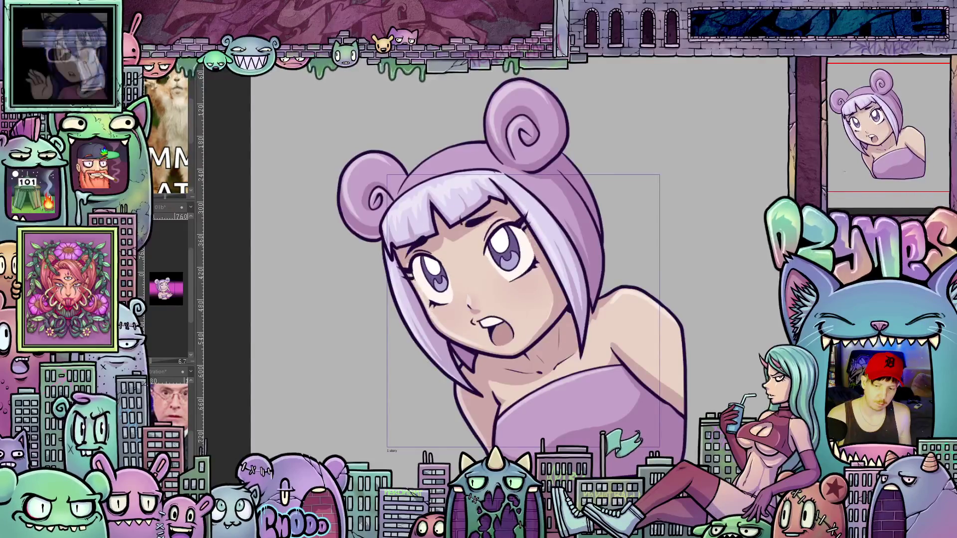
{"action": "key", "text": "ctrl+y"}
{"action": "key", "text": "ctrl+z"}
{"action": "key", "text": "ctrl+z"}
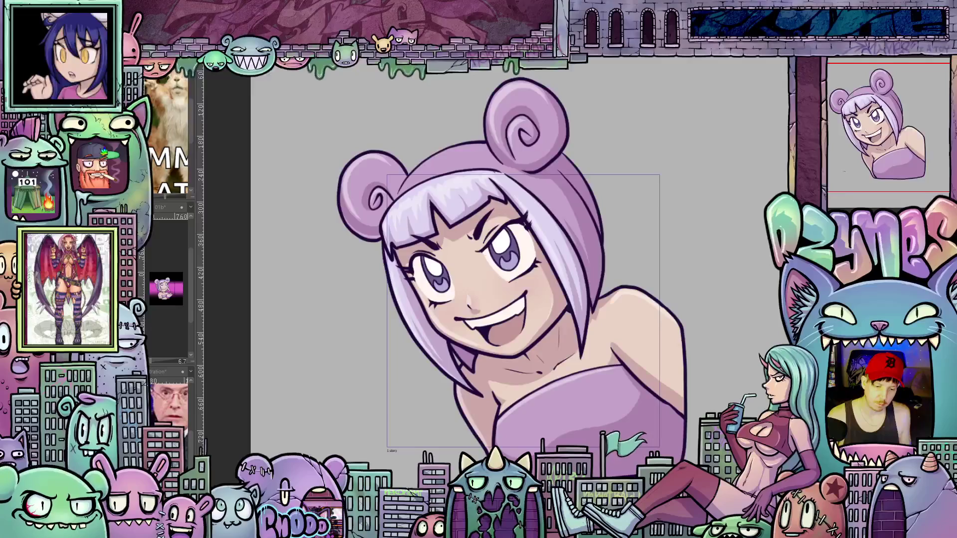
{"action": "key", "text": "ctrl+y"}
{"action": "key", "text": "ctrl+y"}
{"action": "key", "text": "ctrl+z"}
{"action": "key", "text": "ctrl+y"}
{"action": "key", "text": "ctrl+z"}
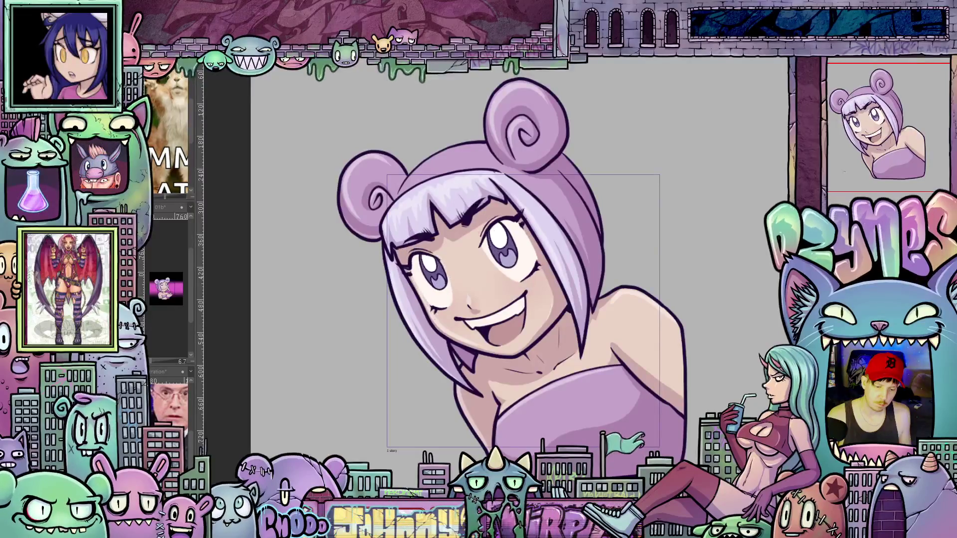
{"action": "key", "text": "ctrl+y"}
{"action": "key", "text": "ctrl+z"}
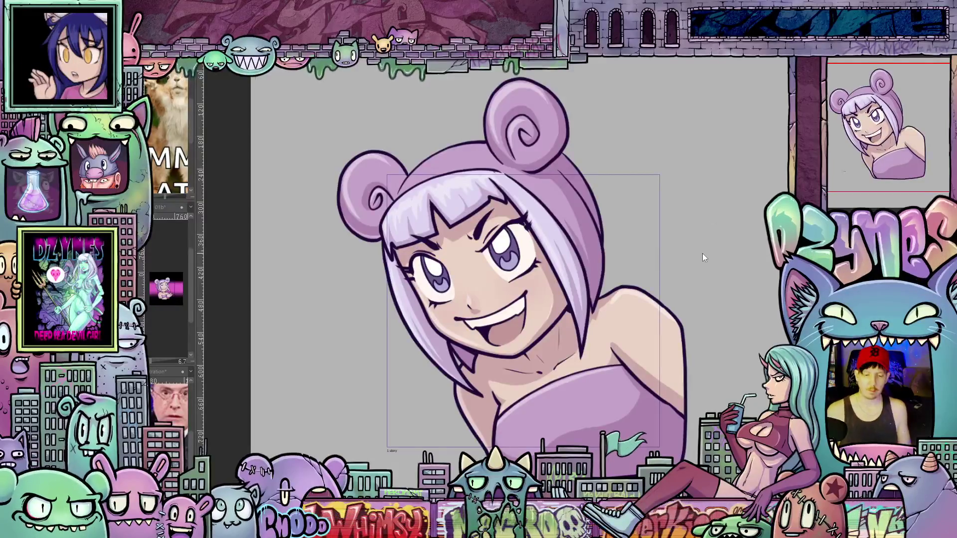
{"action": "key", "text": "ctrl+0"}
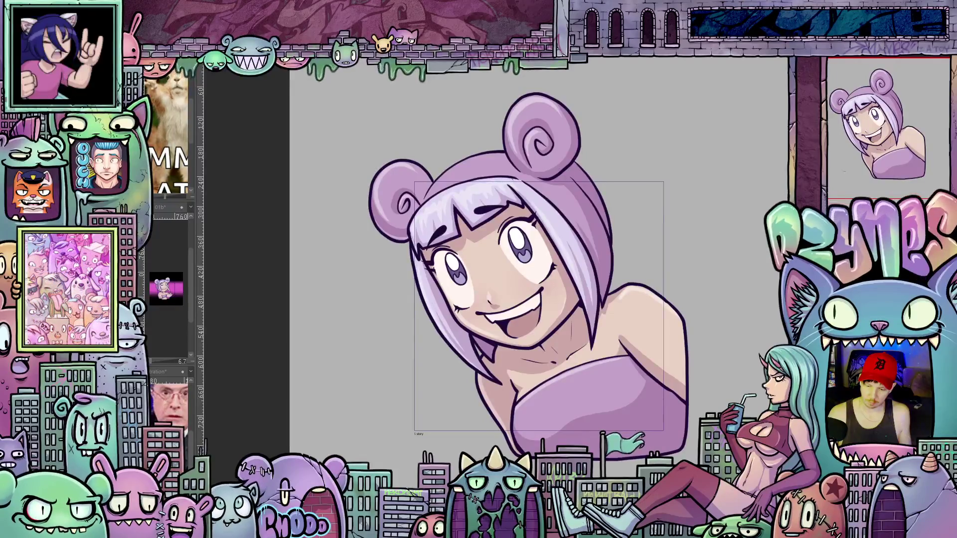
- Zoom in close on the grinning face and tilt the canvas view around it
{"action": "scroll", "coordinate": [513, 319], "scroll_direction": "up", "scroll_amount": 5}
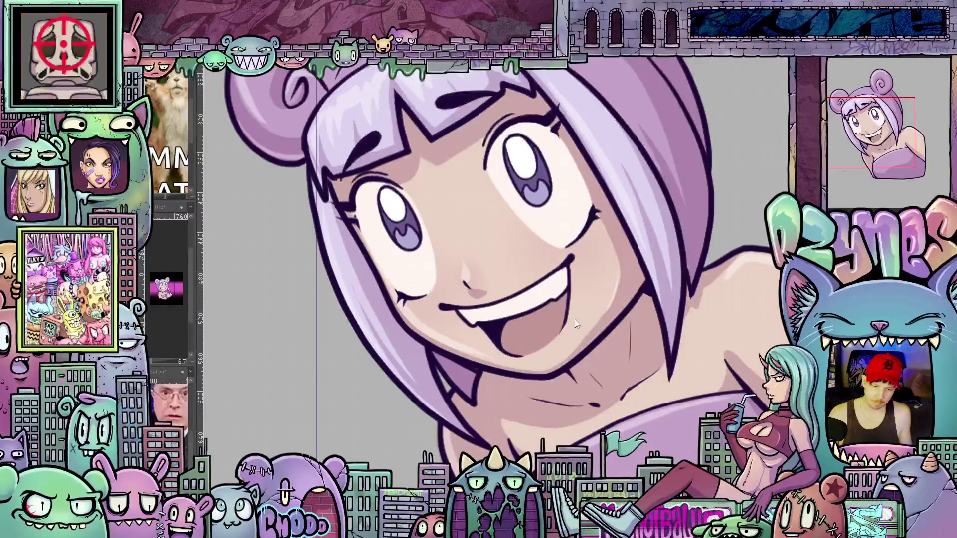
{"action": "scroll", "coordinate": [555, 319], "scroll_direction": "up", "scroll_amount": 2}
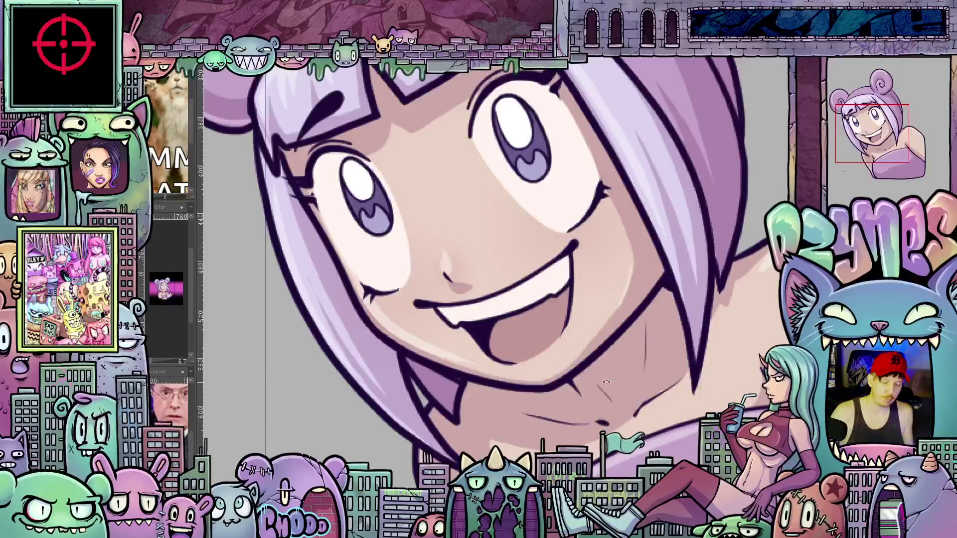
{"action": "left_click_drag", "start_coordinate": [606, 381], "coordinate": [527, 334]}
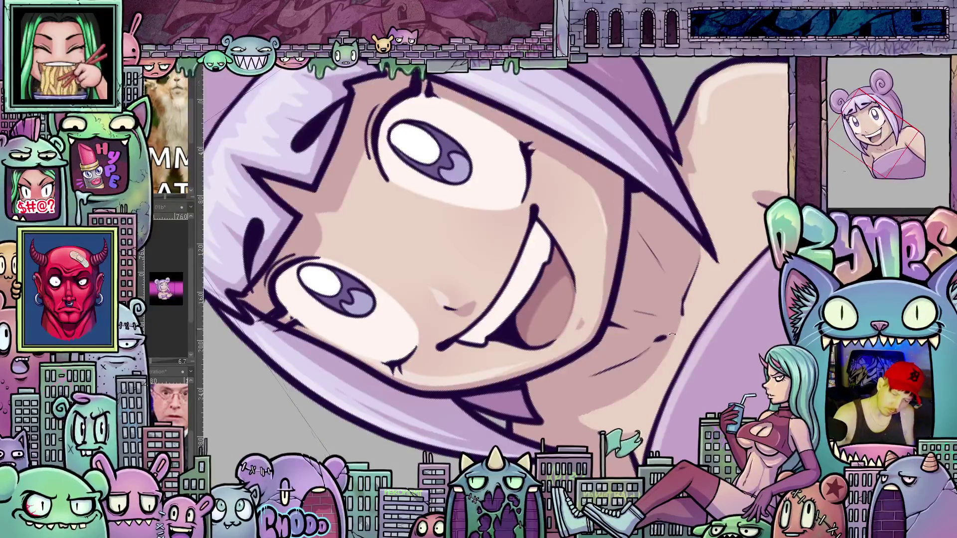
- Bring the face upright in view and switch from the angry-eyed to the surprised open-mouth expression
{"action": "left_click_drag", "start_coordinate": [672, 335], "coordinate": [484, 342]}
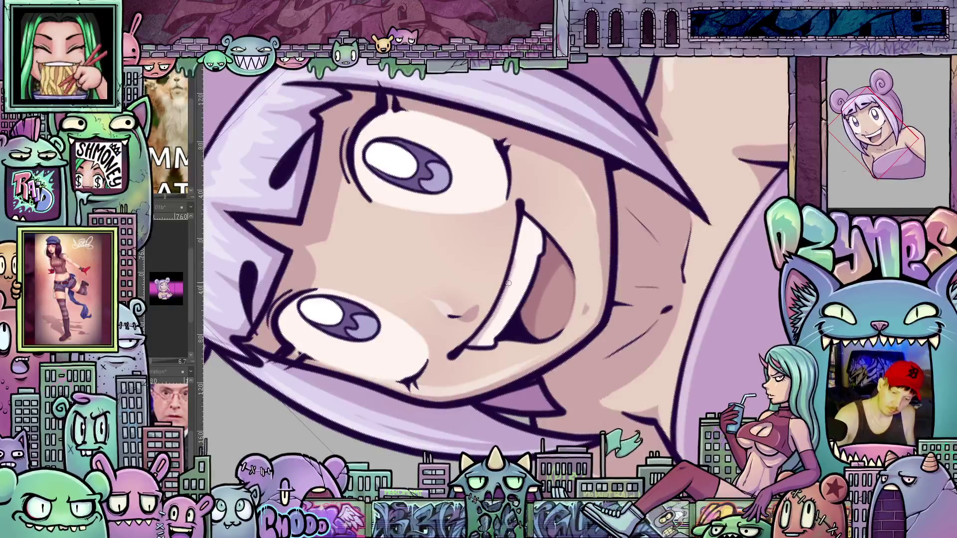
{"action": "left_click_drag", "start_coordinate": [637, 261], "coordinate": [560, 269]}
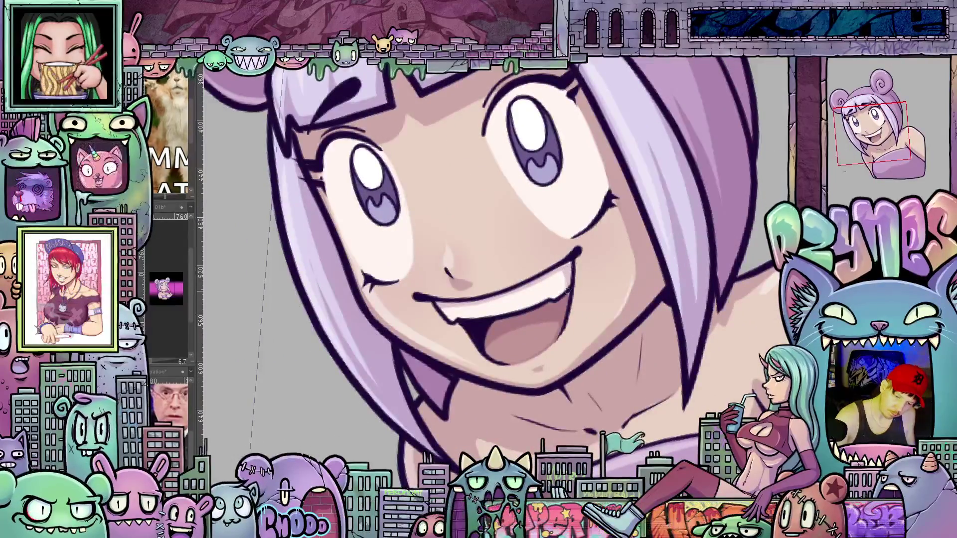
{"action": "left_click_drag", "start_coordinate": [564, 330], "coordinate": [611, 383]}
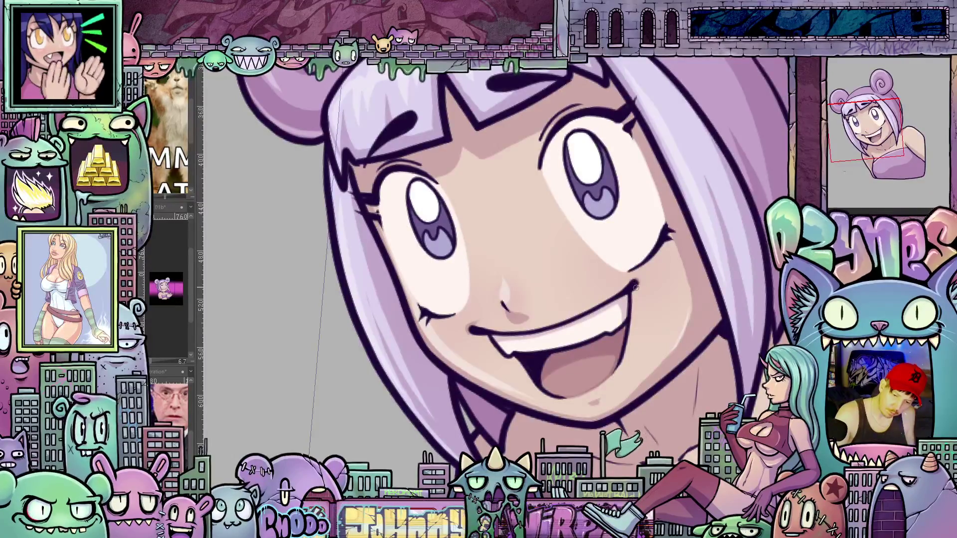
{"action": "left_click_drag", "start_coordinate": [638, 281], "coordinate": [664, 374]}
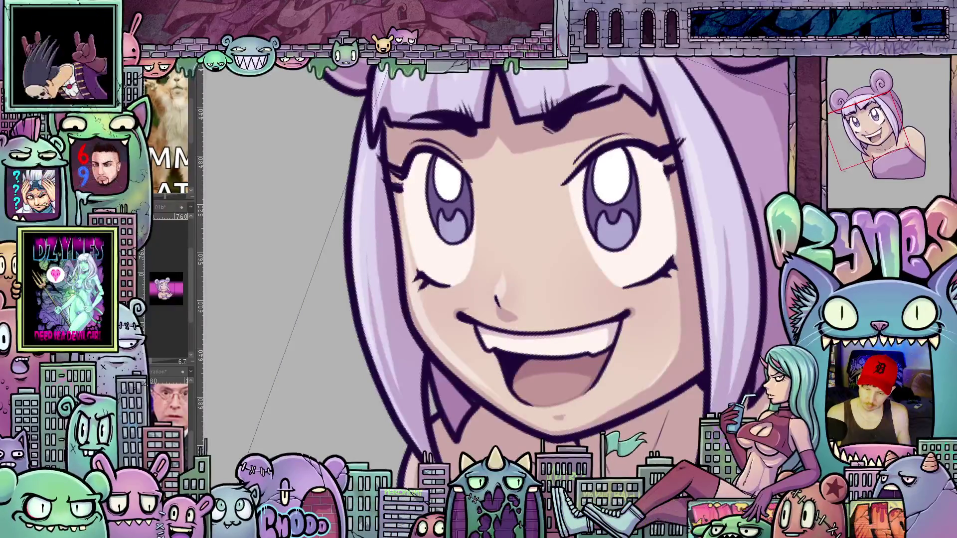
{"action": "key", "text": "ctrl+z"}
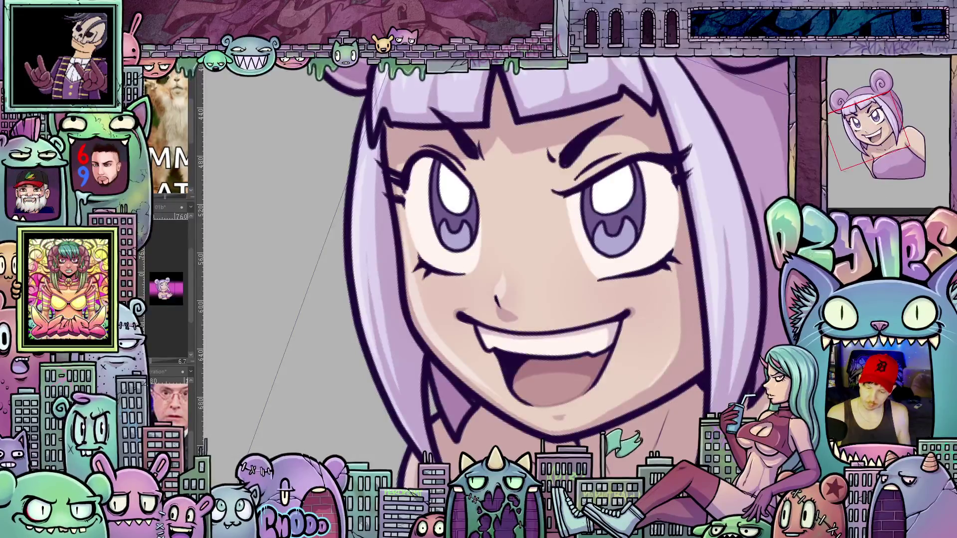
{"action": "key", "text": "ctrl+z"}
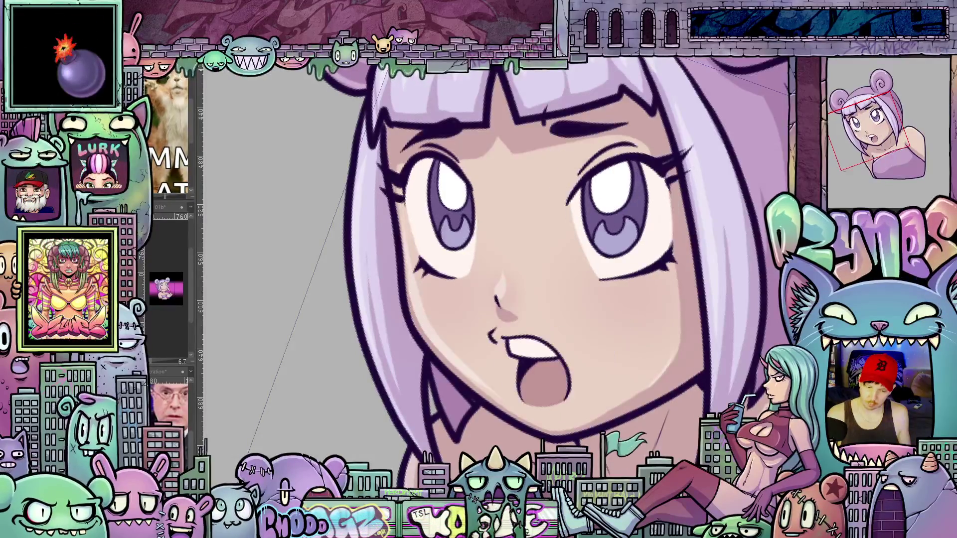
- Tilt the canvas onto the mouth and undo the last eye and lip line change
{"action": "scroll", "coordinate": [547, 390], "scroll_direction": "up", "scroll_amount": 1}
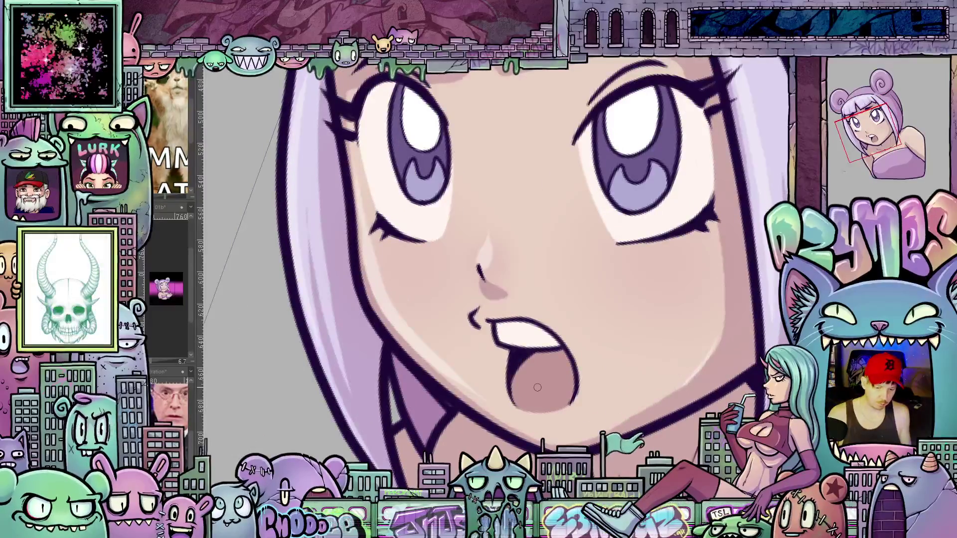
{"action": "left_click_drag", "start_coordinate": [547, 389], "coordinate": [573, 350]}
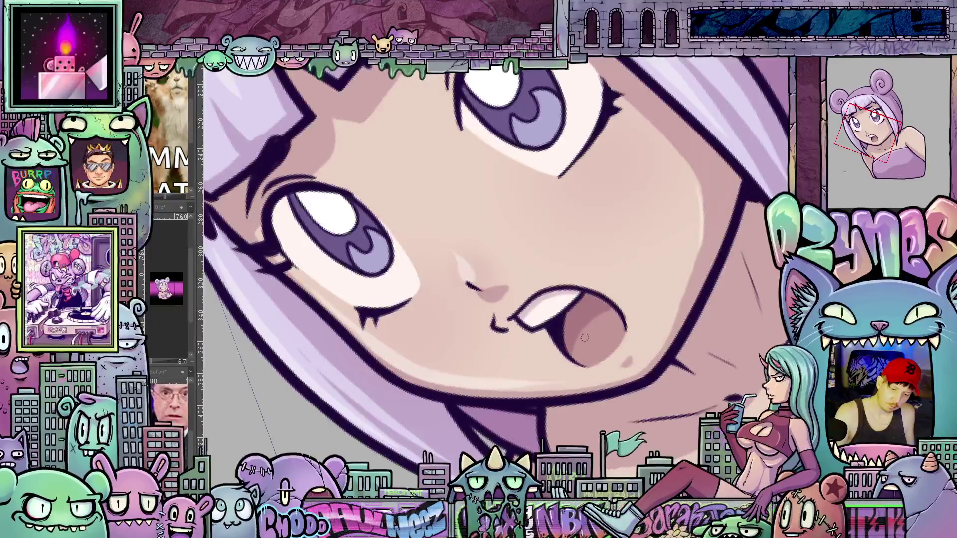
{"action": "left_click_drag", "start_coordinate": [693, 350], "coordinate": [478, 329]}
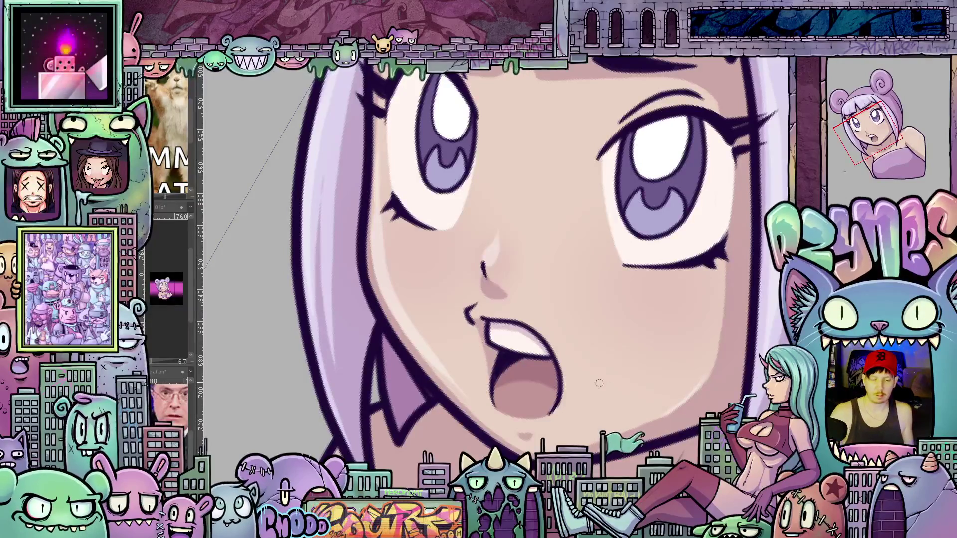
{"action": "left_click_drag", "start_coordinate": [599, 382], "coordinate": [607, 365]}
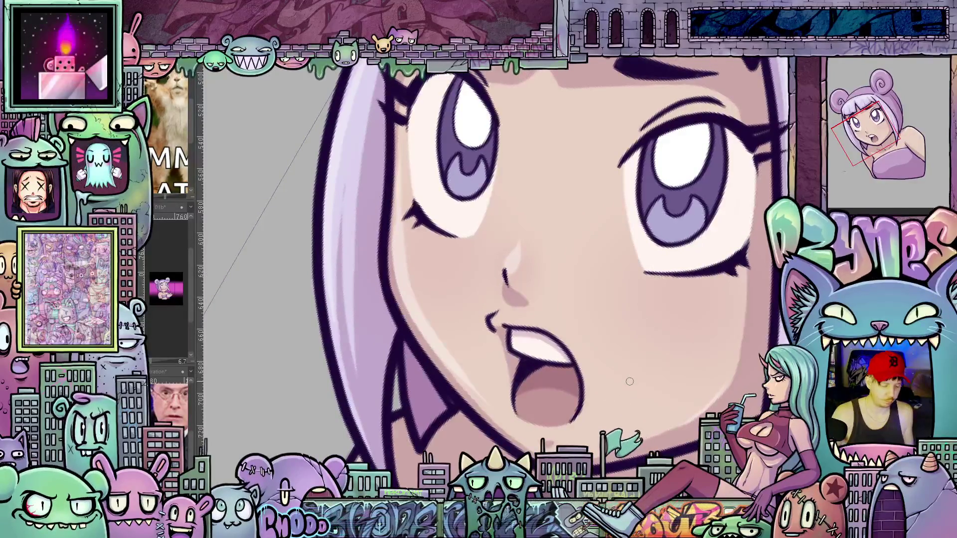
{"action": "key", "text": "ctrl+z"}
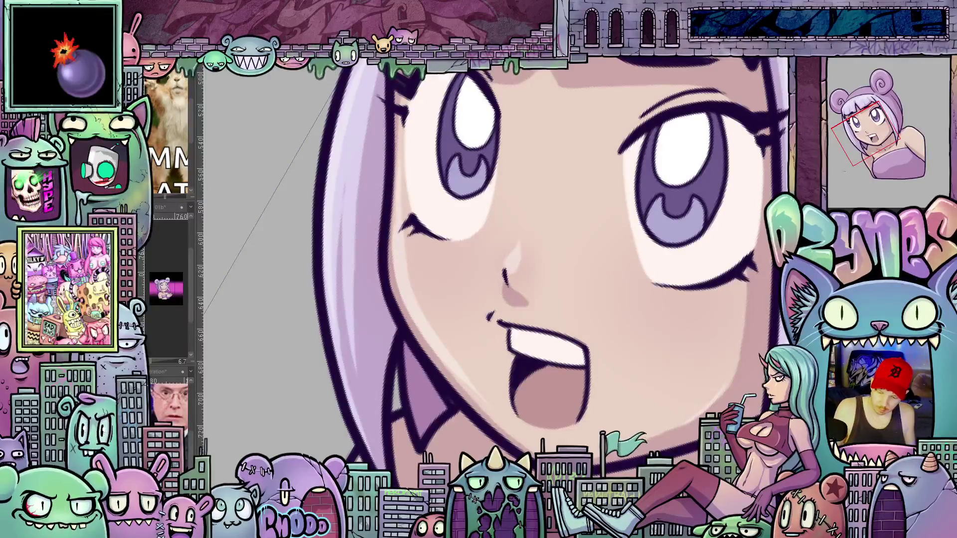
- Flip between the narrow smile, wider grin and open-mouth versions, ending on the wide open mouth
{"action": "key", "text": "ctrl+z"}
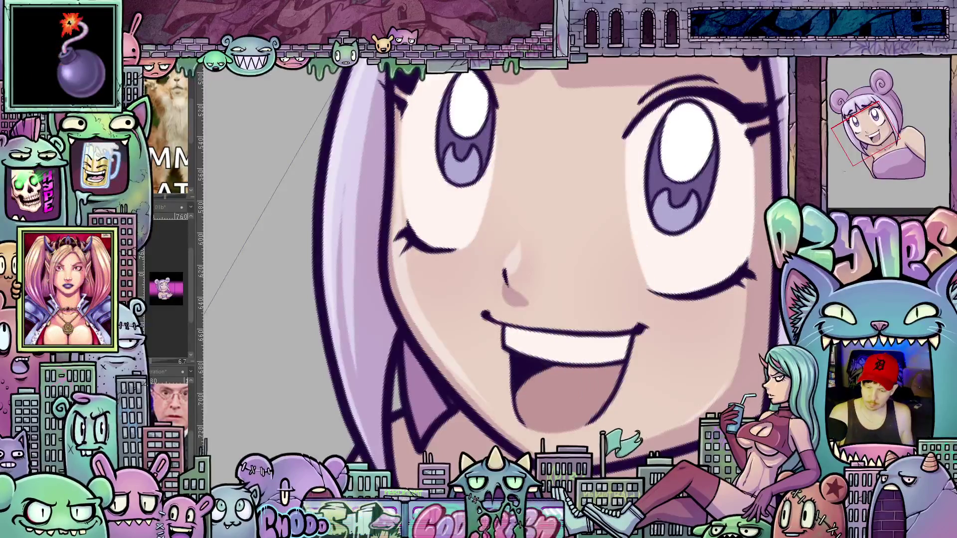
{"action": "key", "text": "ctrl+z"}
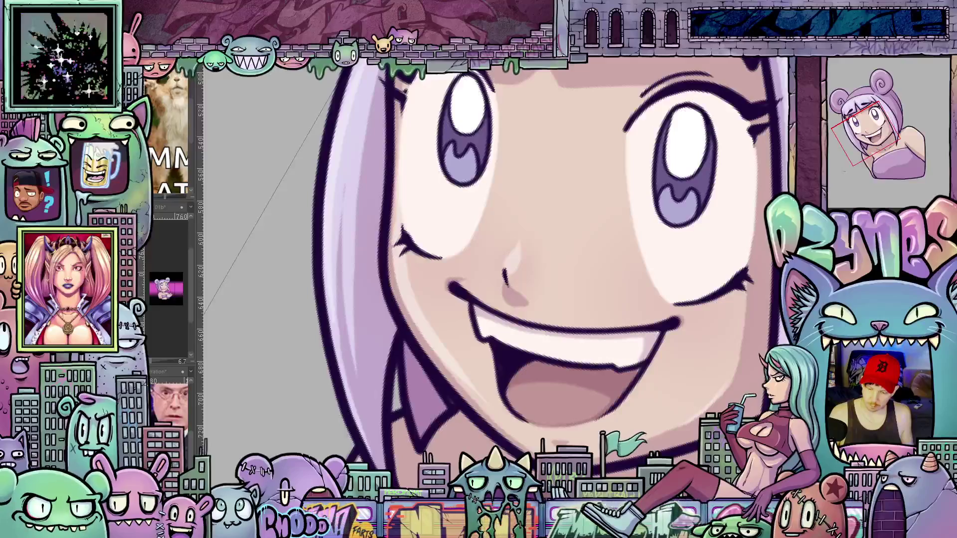
{"action": "key", "text": "ctrl+z"}
{"action": "key", "text": "ctrl+z"}
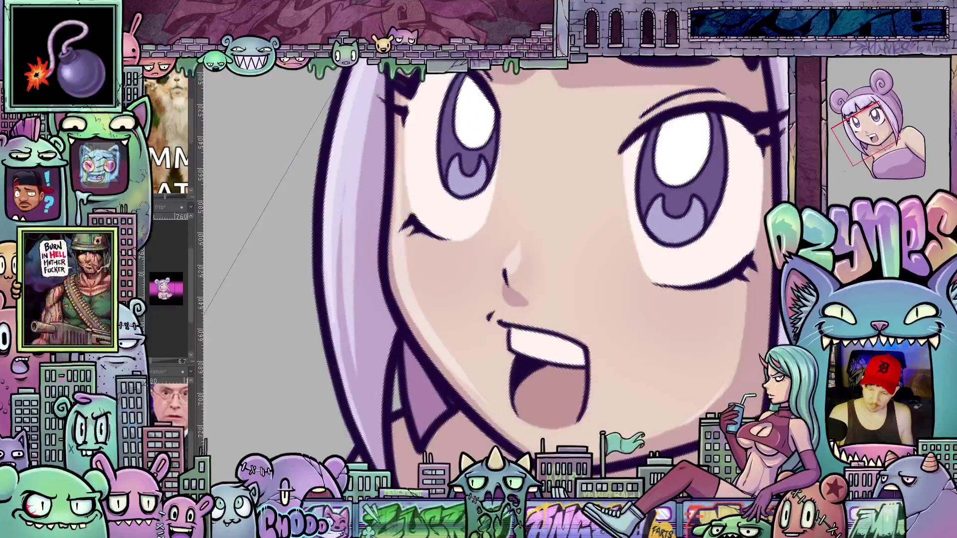
{"action": "key", "text": "ctrl+z"}
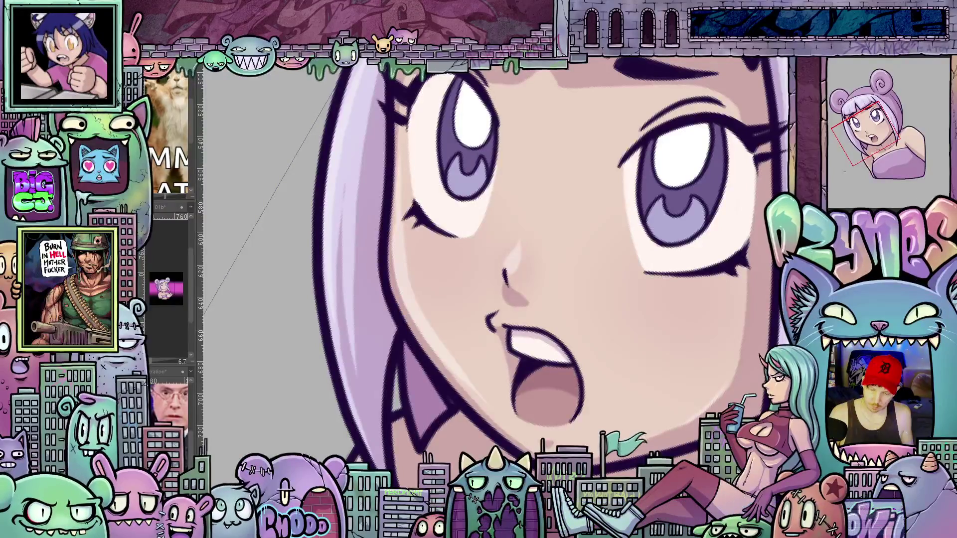
{"action": "key", "text": "ctrl+y"}
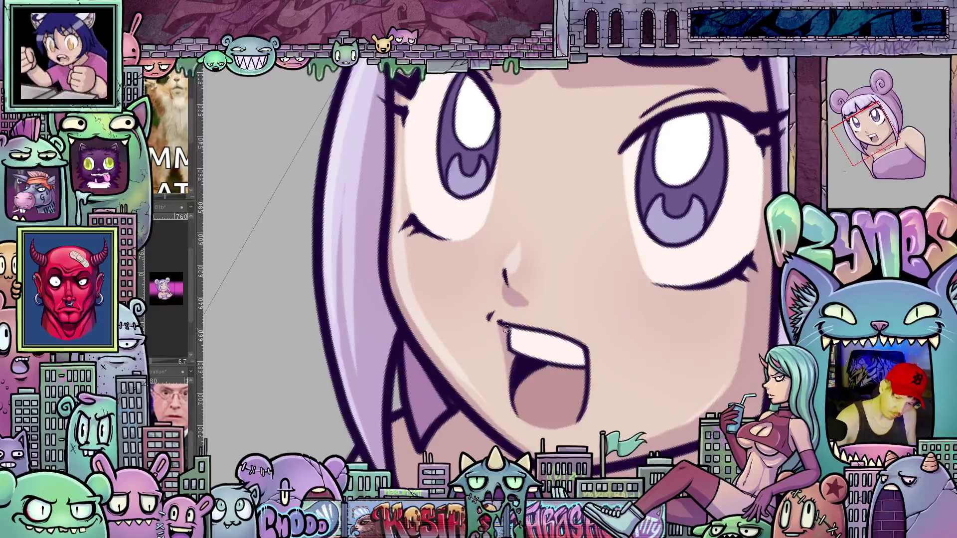
{"action": "left_click_drag", "start_coordinate": [506, 329], "coordinate": [550, 277]}
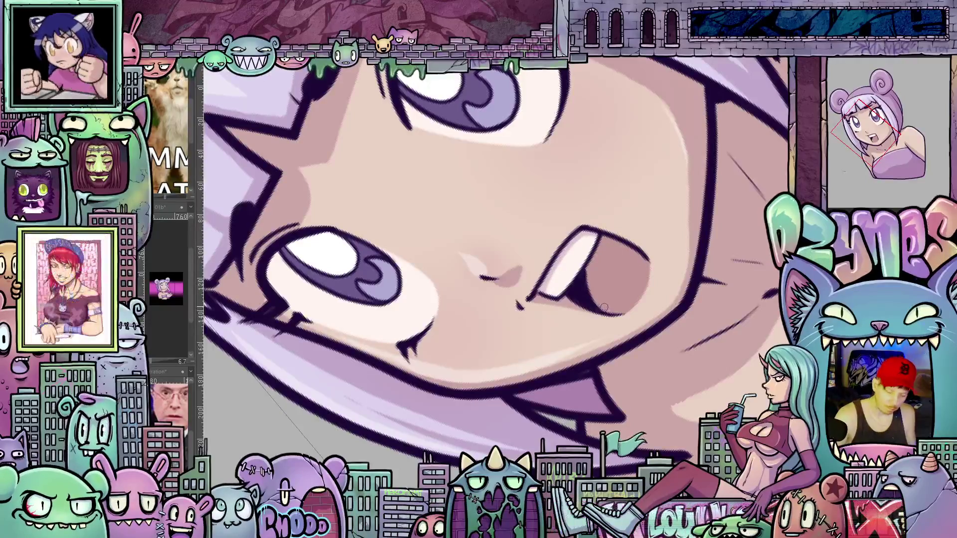
- Undo the recent eye and mouth line changes, including a stray inner-mouth line
{"action": "key", "text": "ctrl+z"}
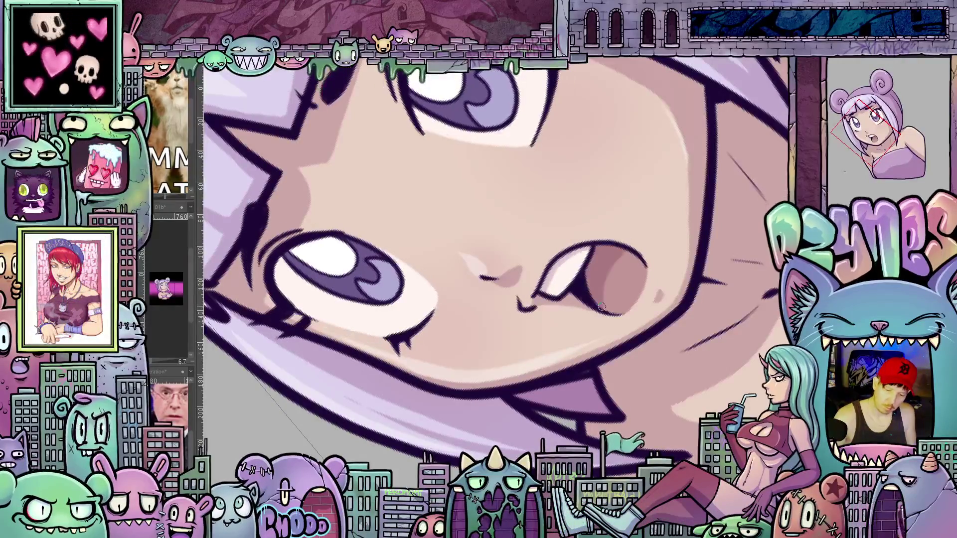
{"action": "key", "text": "ctrl+z"}
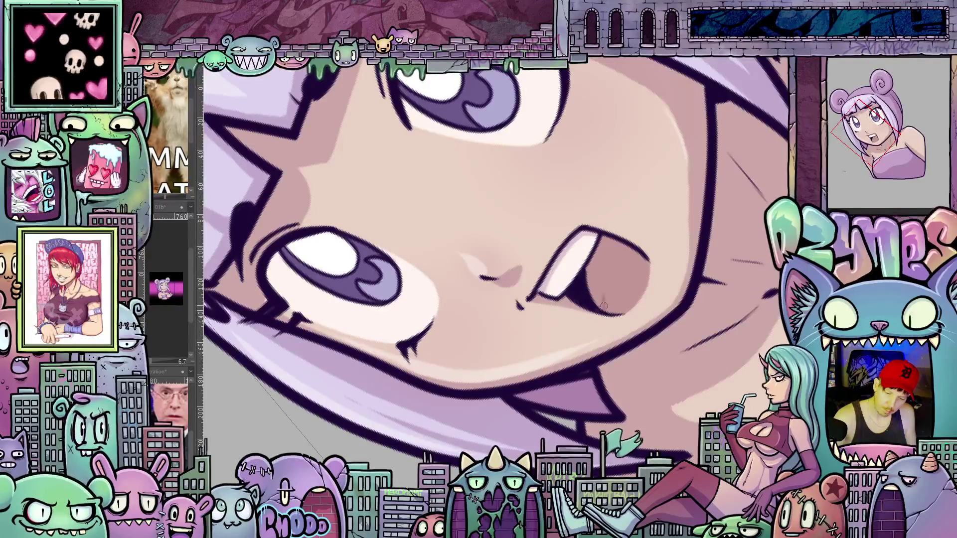
{"action": "mouse_move", "coordinate": [606, 284]}
{"action": "left_mouse_down"}
{"action": "mouse_move", "coordinate": [633, 248]}
{"action": "mouse_move", "coordinate": [601, 299]}
{"action": "mouse_move", "coordinate": [605, 254]}
{"action": "mouse_move", "coordinate": [598, 256]}
{"action": "mouse_move", "coordinate": [611, 244]}
{"action": "mouse_move", "coordinate": [624, 249]}
{"action": "left_mouse_up"}
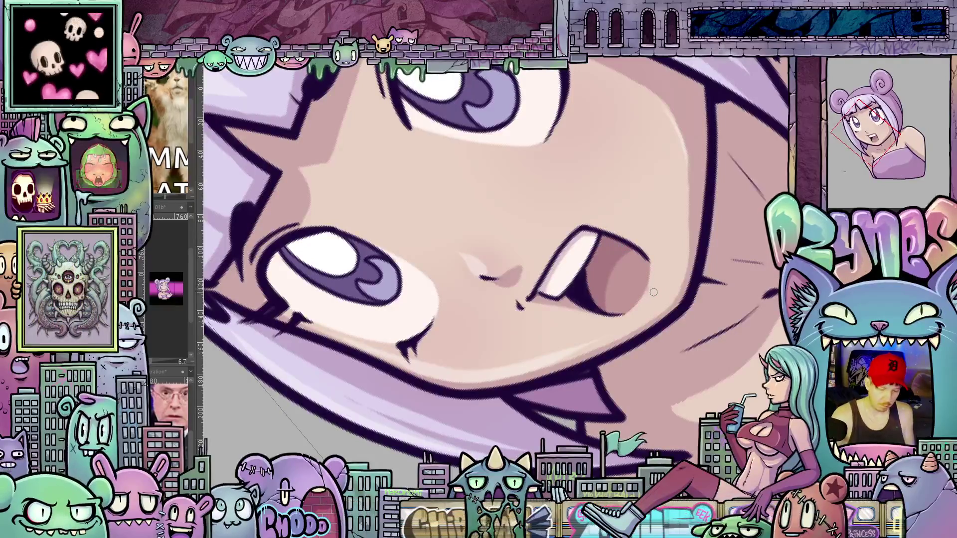
{"action": "key", "text": "ctrl+z"}
{"action": "key", "text": "ctrl+z"}
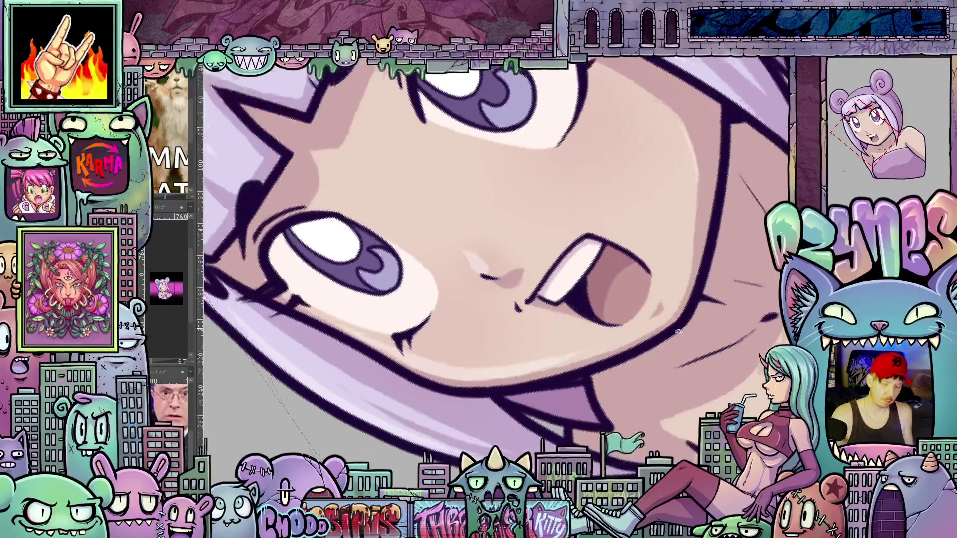
- On the wide grin, shade the mouth interior darker pink, then return to the open-mouth version
{"action": "left_click_drag", "start_coordinate": [668, 299], "coordinate": [676, 321]}
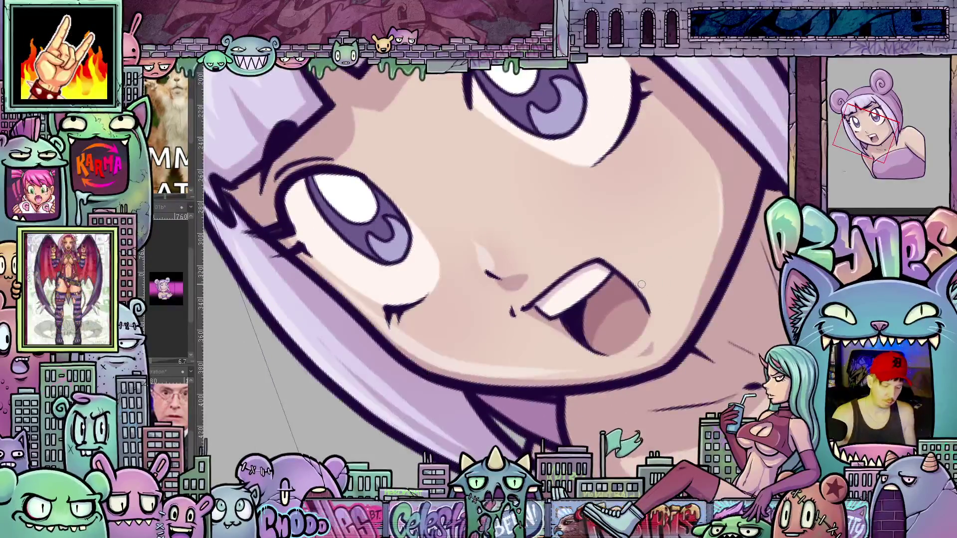
{"action": "key", "text": "ctrl+z"}
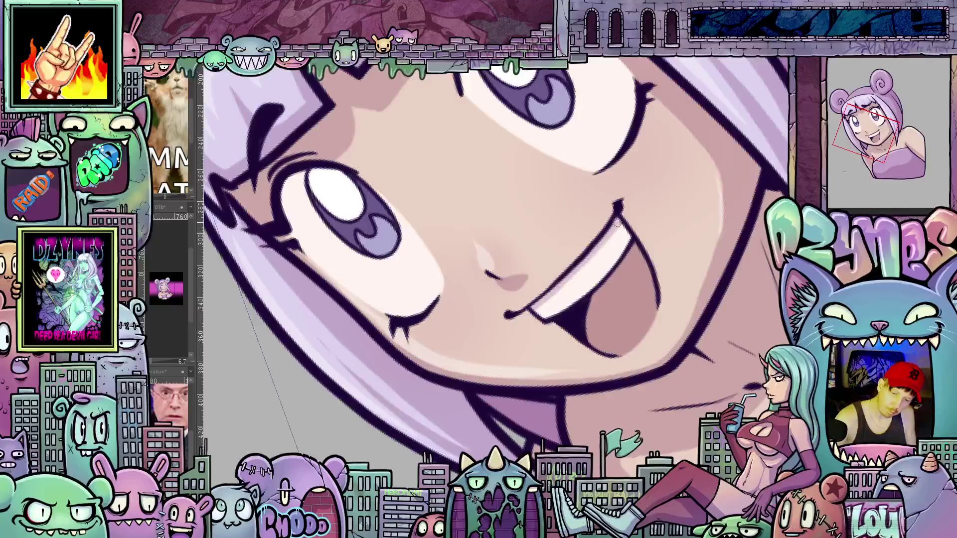
{"action": "left_click_drag", "start_coordinate": [594, 338], "coordinate": [645, 273]}
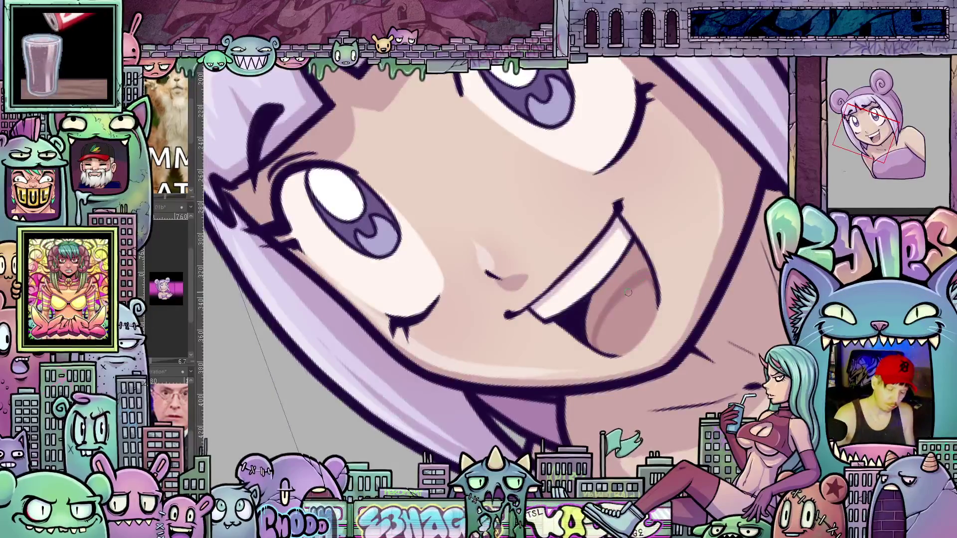
{"action": "key", "text": "Right"}
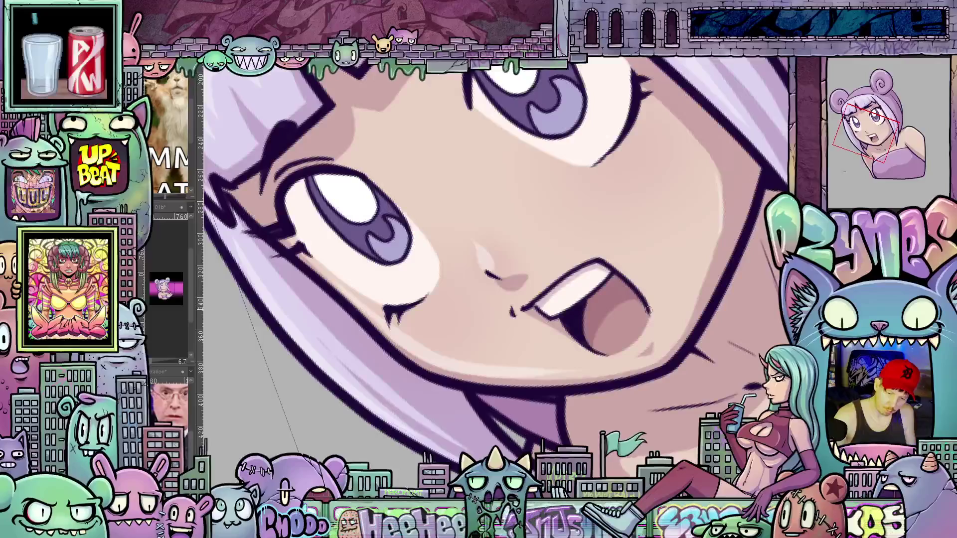
{"action": "key", "text": "Right"}
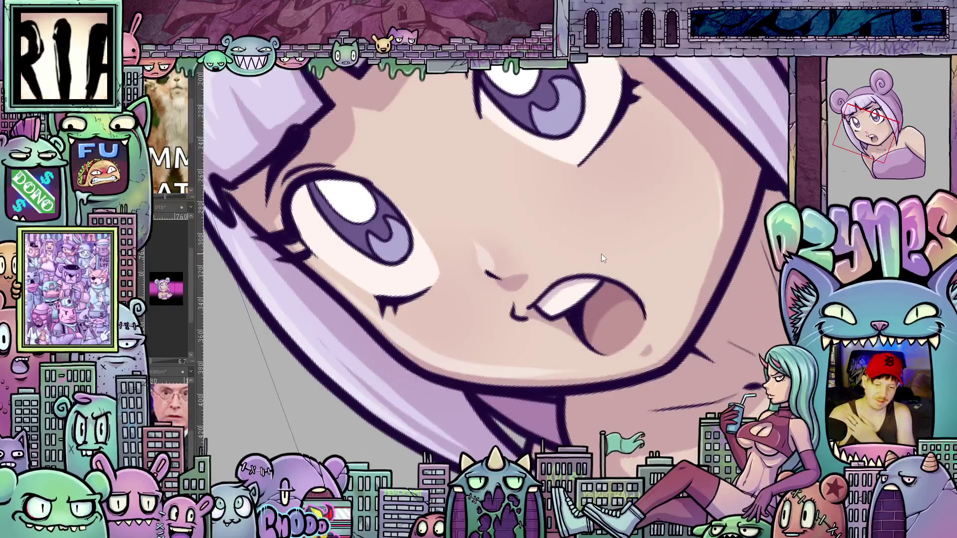
- Switch to the wider grin, darken its tongue shading, and mirror the view to check
{"action": "scroll", "coordinate": [596, 202], "scroll_direction": "down", "scroll_amount": 2}
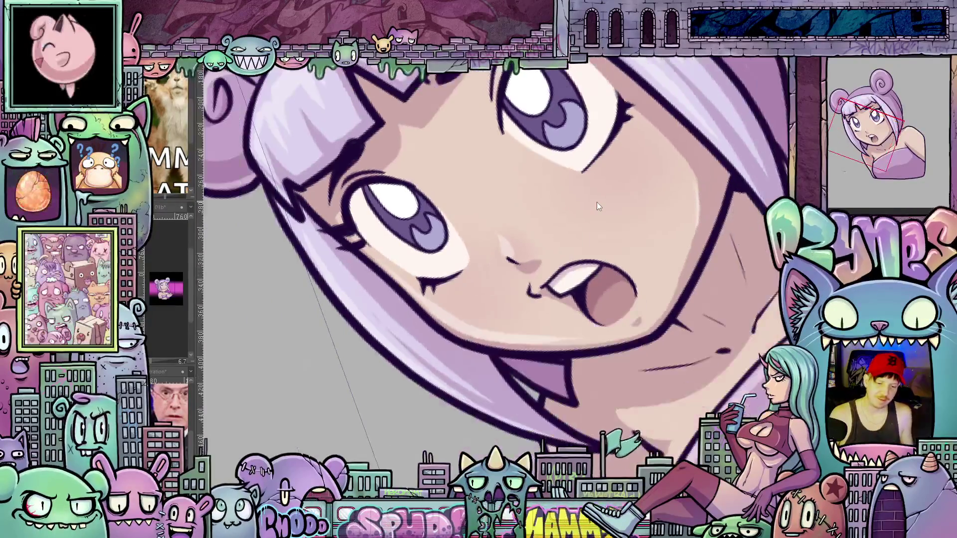
{"action": "scroll", "coordinate": [591, 229], "scroll_direction": "up", "scroll_amount": 3}
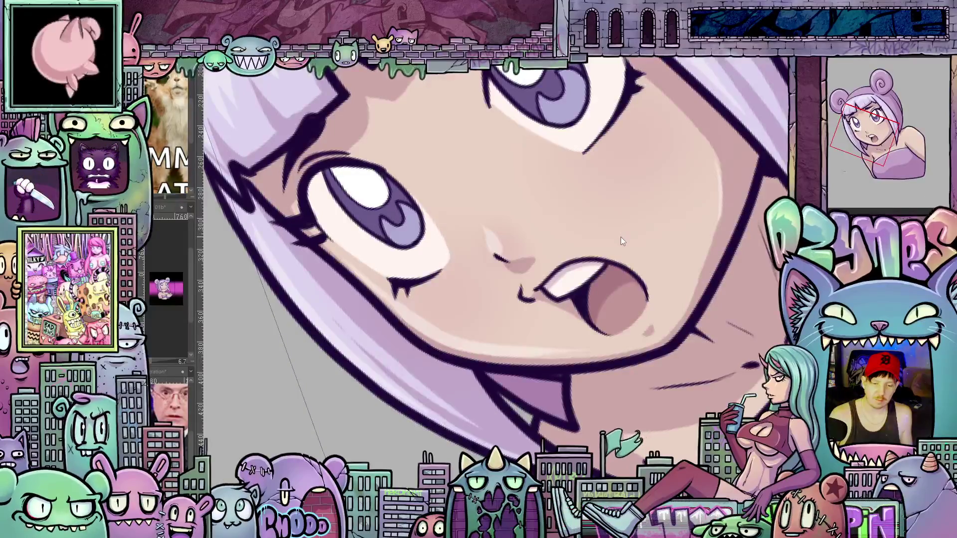
{"action": "scroll", "coordinate": [623, 245], "scroll_direction": "up", "scroll_amount": 2}
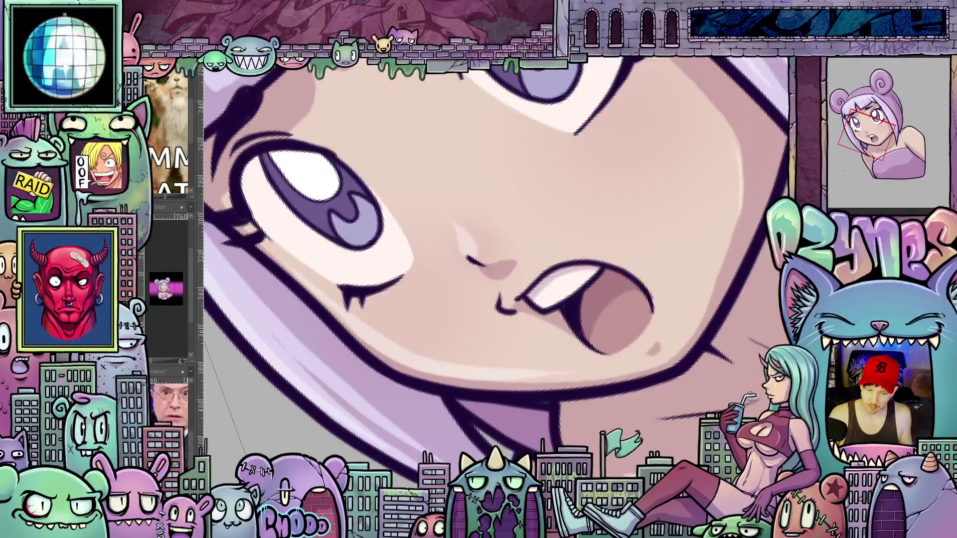
{"action": "key", "text": "ctrl+z"}
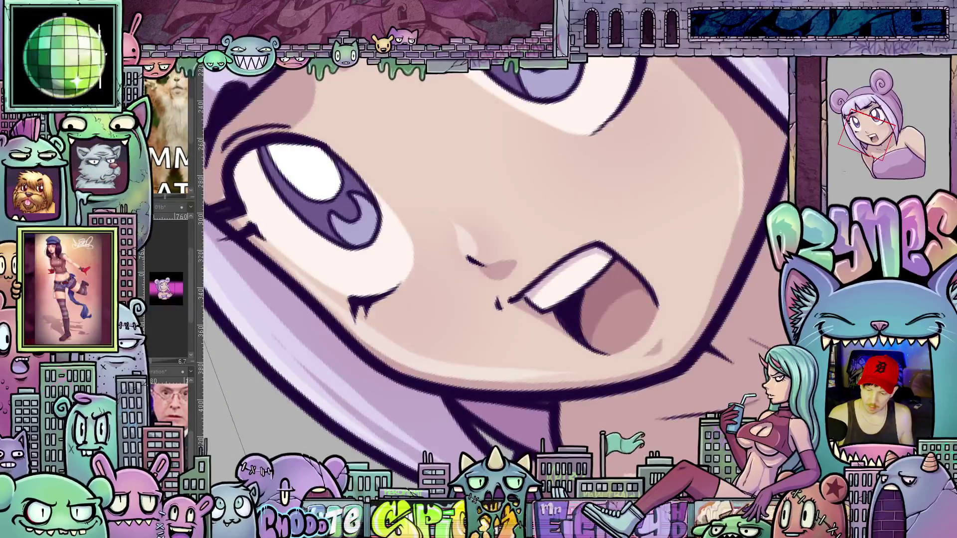
{"action": "key", "text": "ctrl+z"}
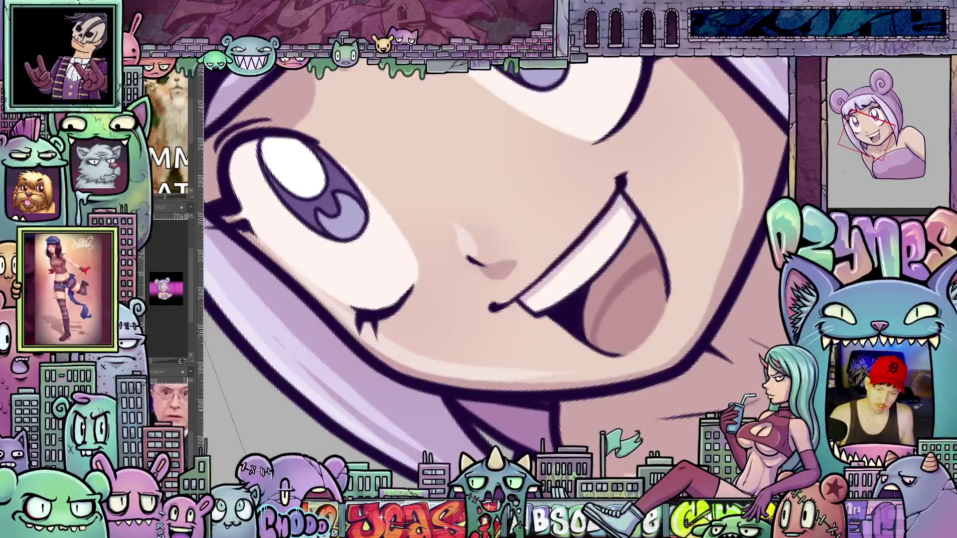
{"action": "key", "text": "ctrl+z"}
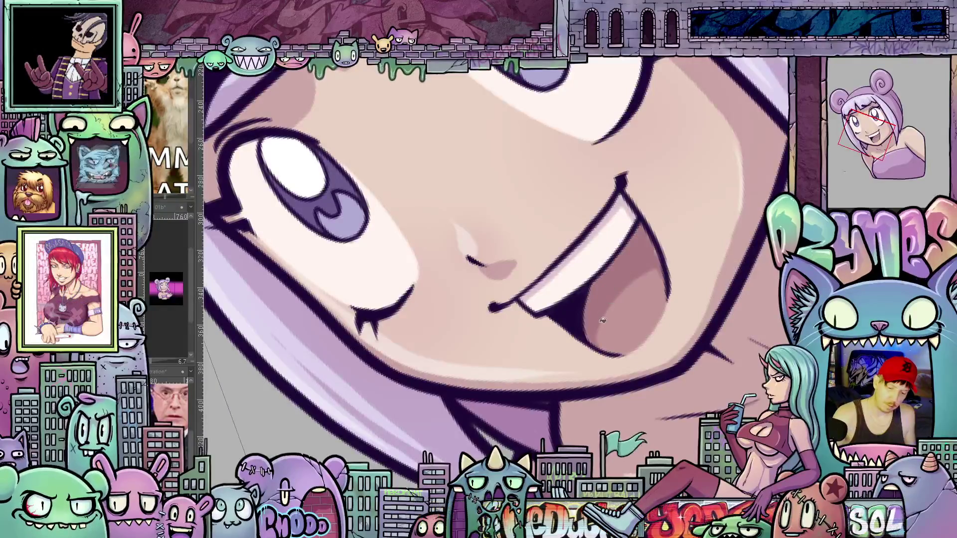
{"action": "key", "text": "m"}
{"action": "key", "text": "m"}
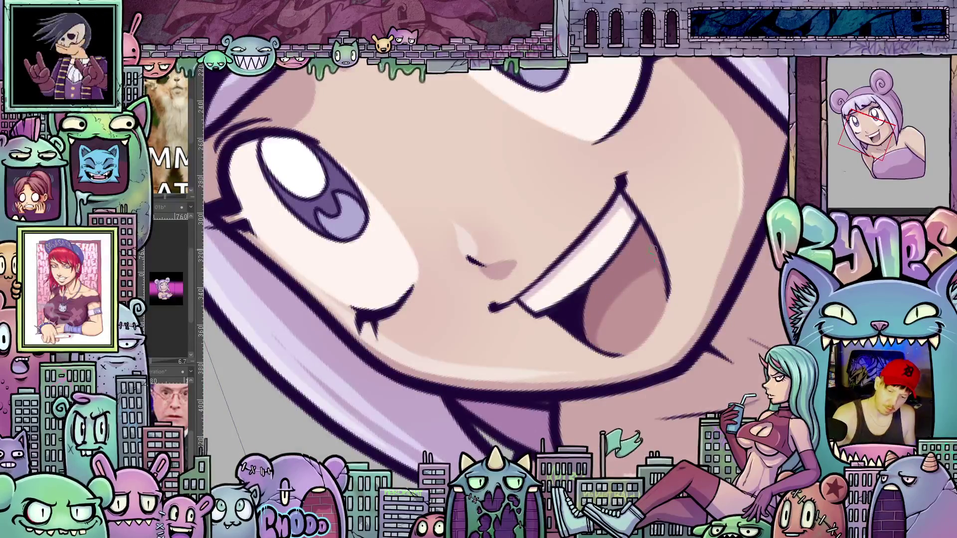
- Compare the smaller and wider mouth versions, then rotate the view upright to show both eyes
{"action": "left_click_drag", "start_coordinate": [663, 281], "coordinate": [650, 381]}
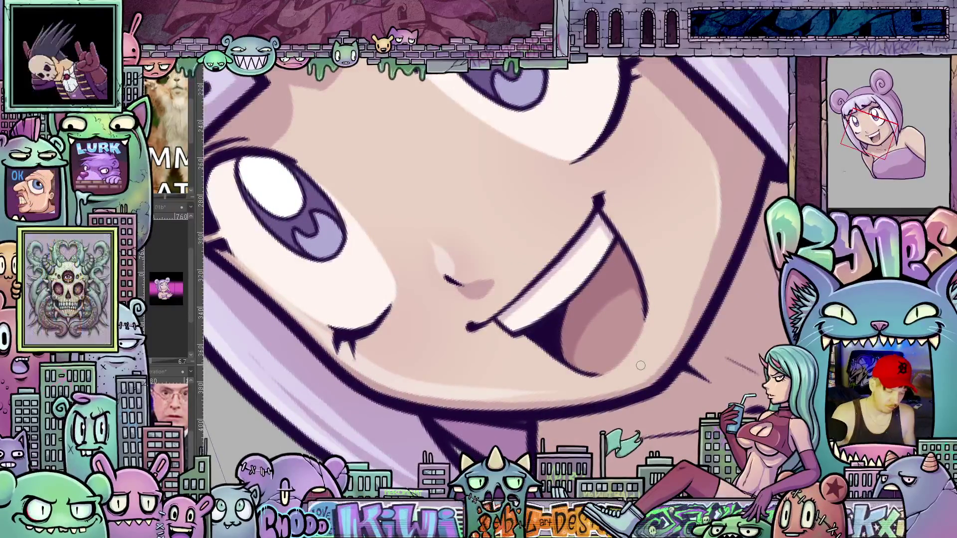
{"action": "key", "text": "ctrl+z"}
{"action": "key", "text": "ctrl+y"}
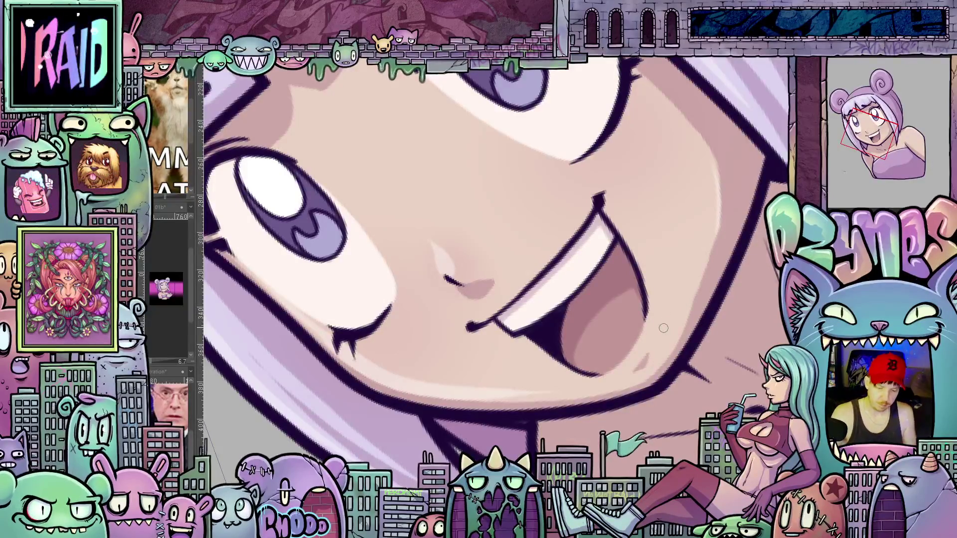
{"action": "key", "text": "ctrl+z"}
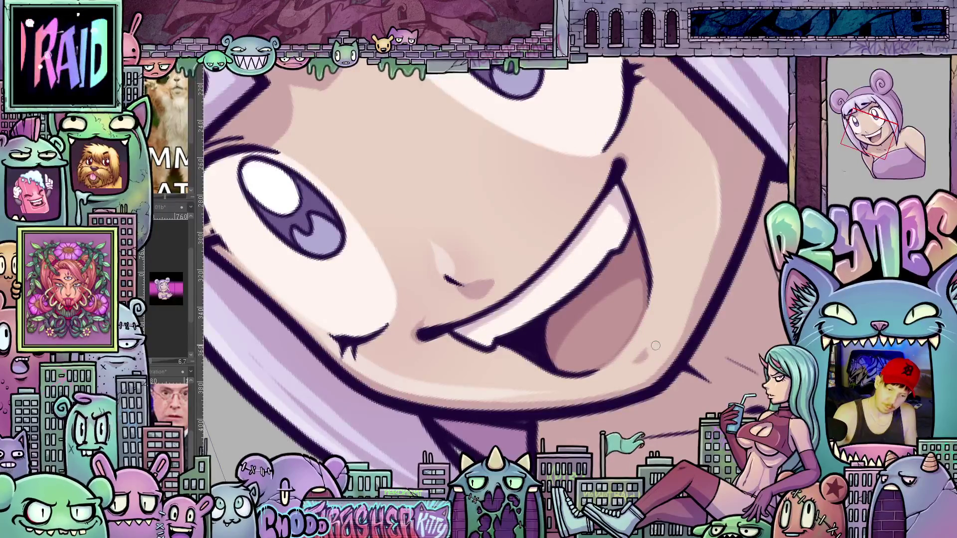
{"action": "key", "text": "ctrl+z"}
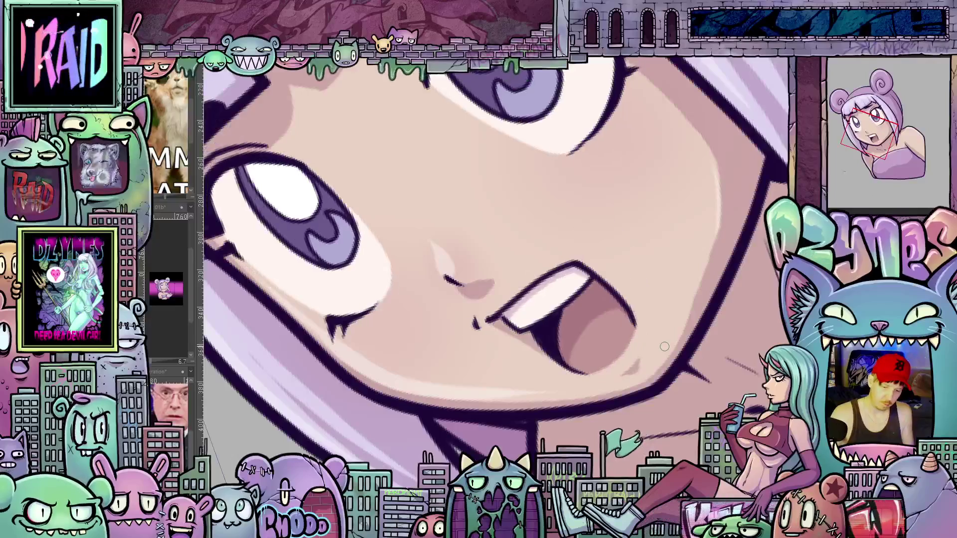
{"action": "left_click_drag", "start_coordinate": [687, 317], "coordinate": [481, 354]}
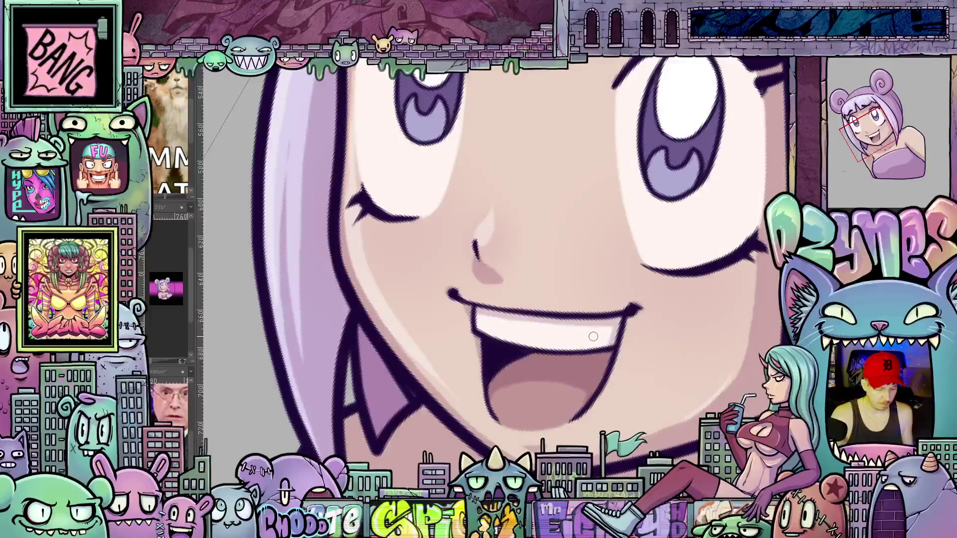
- Strengthen the open mouth's lower-right outline, comparing with the notched-teeth grin and ending on the grin
{"action": "key", "text": "ctrl+z"}
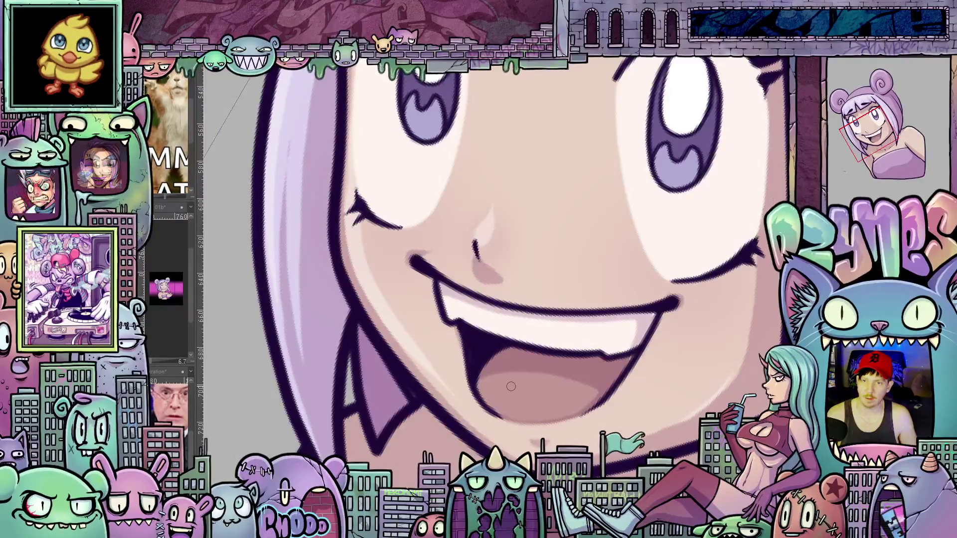
{"action": "scroll", "coordinate": [587, 369], "scroll_direction": "down", "scroll_amount": 5}
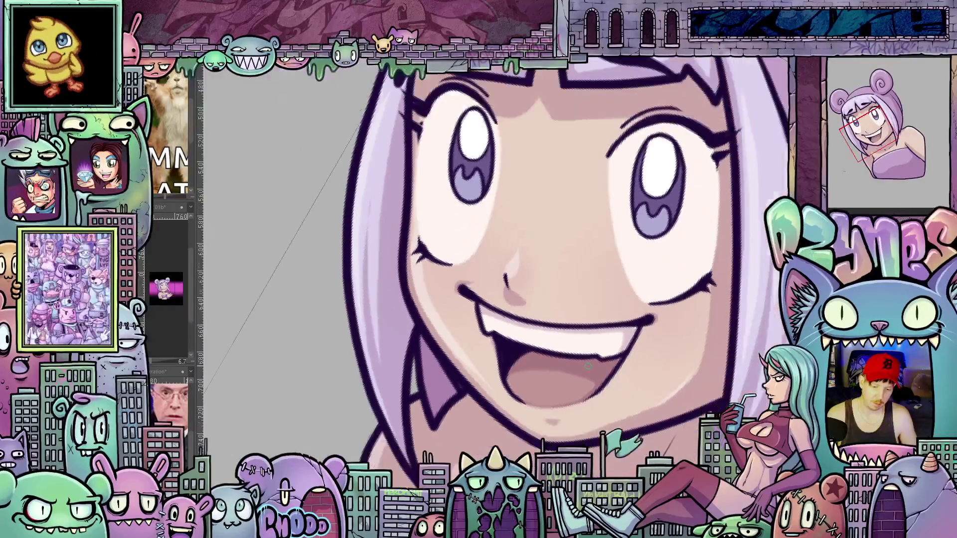
{"action": "scroll", "coordinate": [587, 368], "scroll_direction": "up", "scroll_amount": 4}
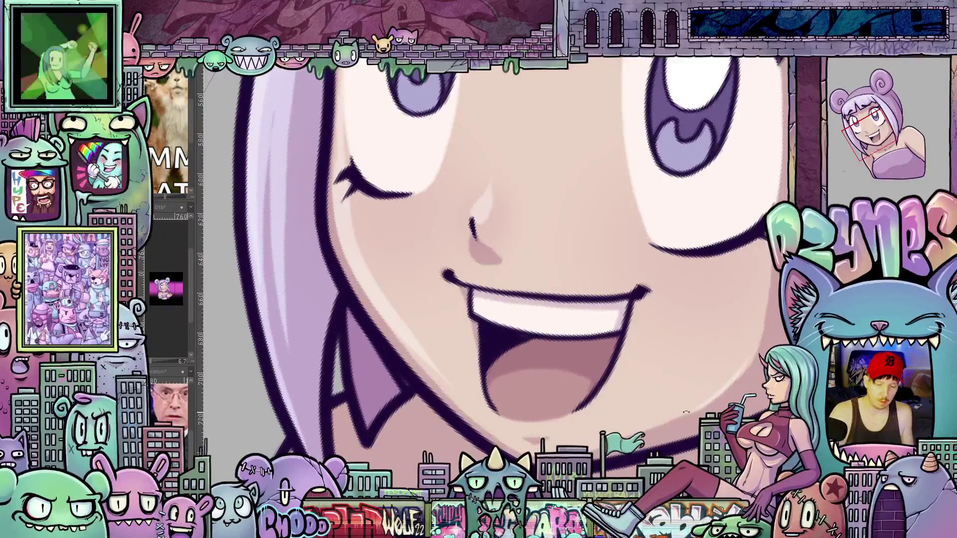
{"action": "key", "text": "minus"}
{"action": "key", "text": "minus"}
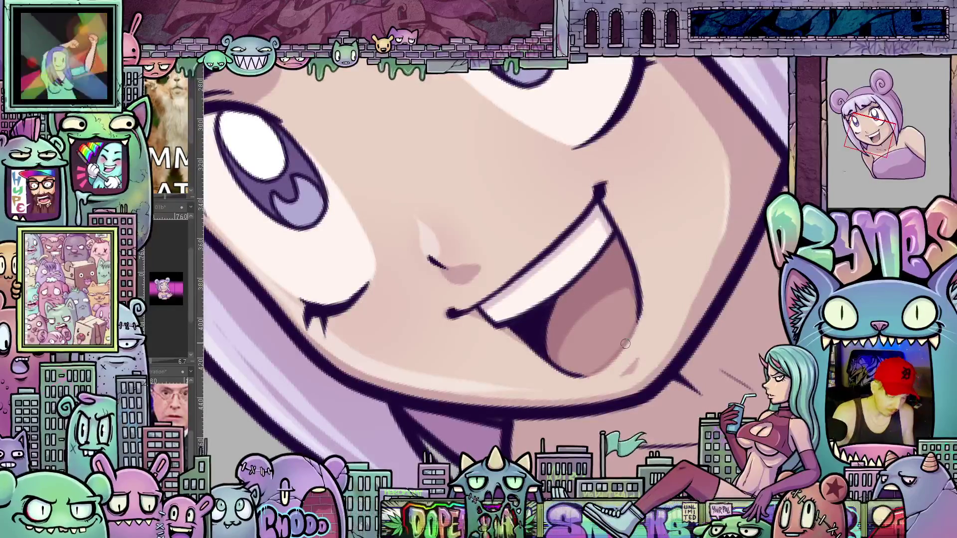
{"action": "key", "text": "ctrl+z"}
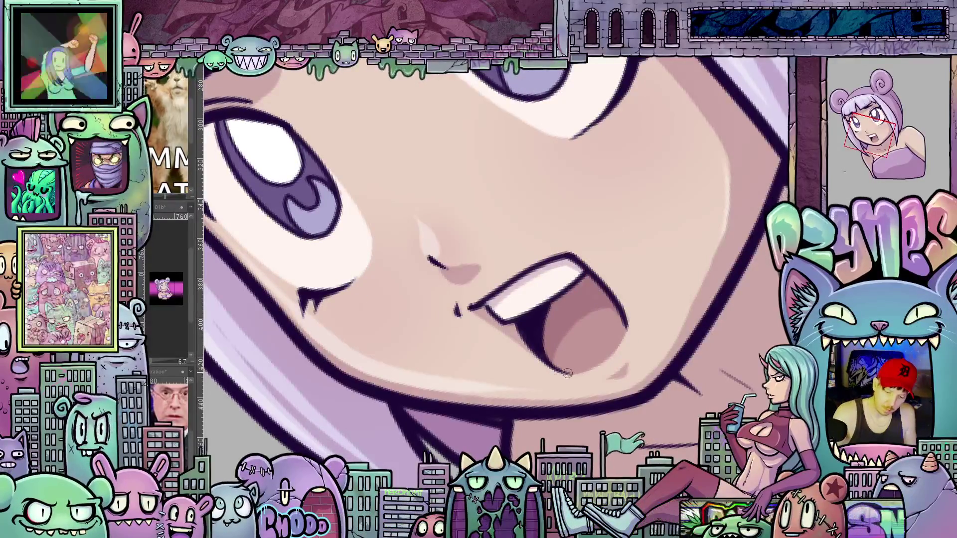
{"action": "mouse_move", "coordinate": [568, 373]}
{"action": "left_mouse_down"}
{"action": "mouse_move", "coordinate": [595, 368]}
{"action": "mouse_move", "coordinate": [623, 327]}
{"action": "left_mouse_up"}
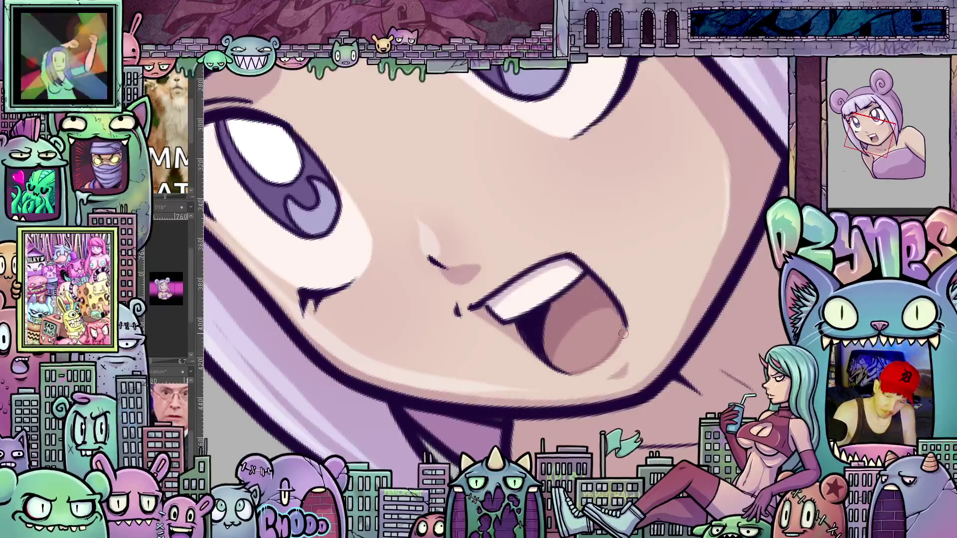
{"action": "key", "text": "ctrl+z"}
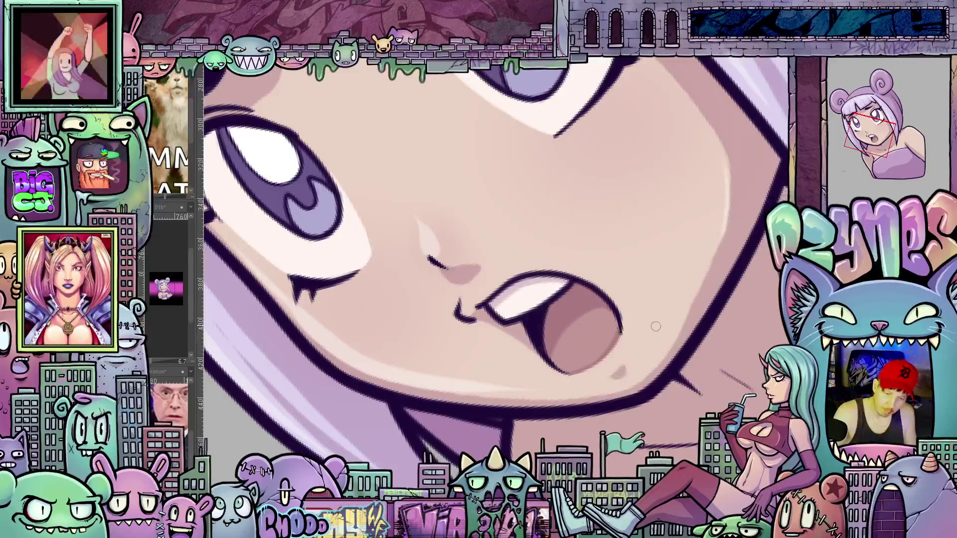
{"action": "key", "text": "ctrl+z"}
- Zoom in on the eyes and tilt the view counterclockwise around them
{"action": "scroll", "coordinate": [685, 310], "scroll_direction": "down", "scroll_amount": 5}
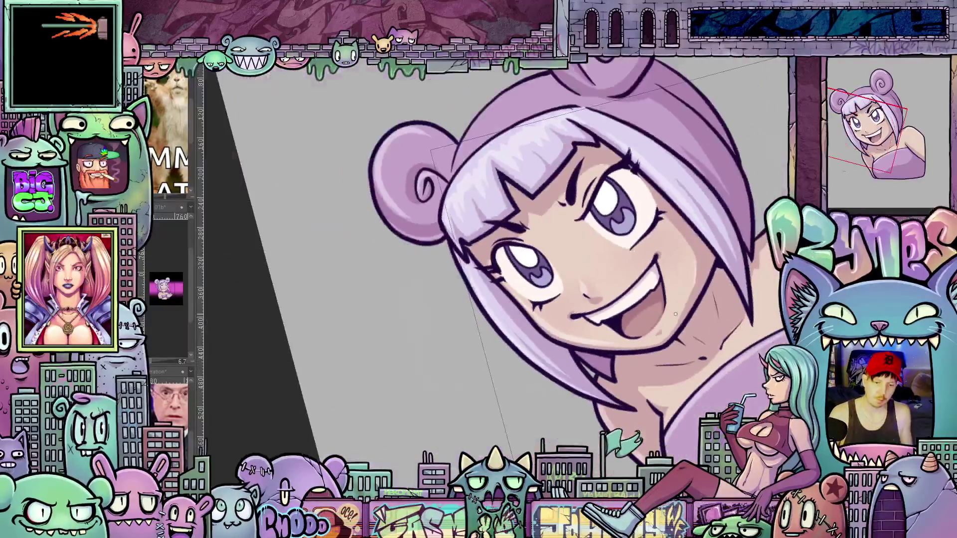
{"action": "scroll", "coordinate": [686, 379], "scroll_direction": "down", "scroll_amount": 2}
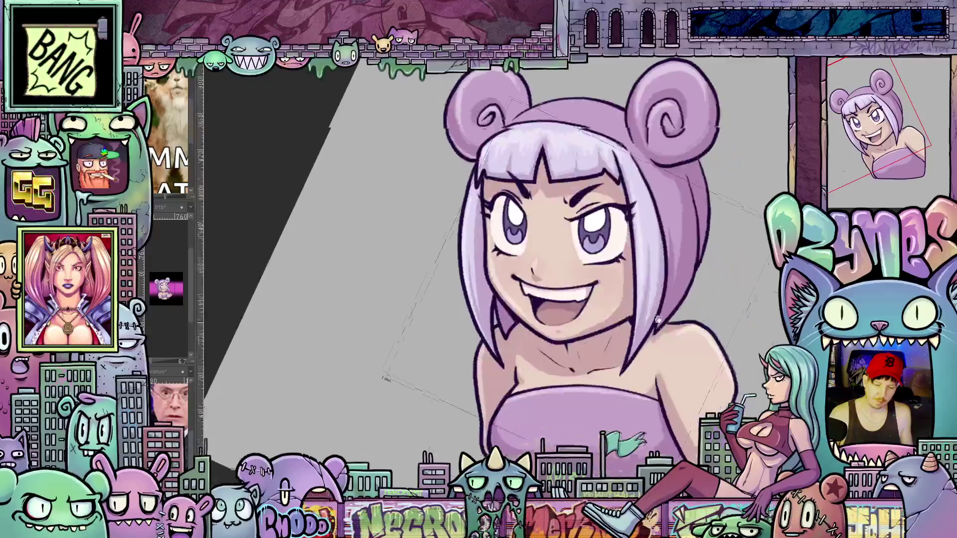
{"action": "key", "text": "6"}
{"action": "key", "text": "5"}
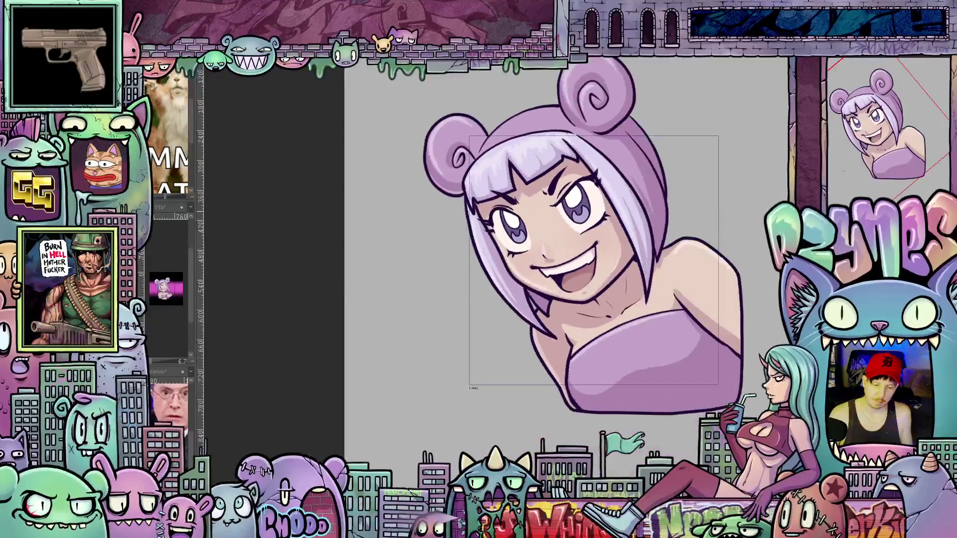
{"action": "scroll", "coordinate": [560, 229], "scroll_direction": "up", "scroll_amount": 3}
{"action": "scroll", "coordinate": [561, 229], "scroll_direction": "up", "scroll_amount": 5}
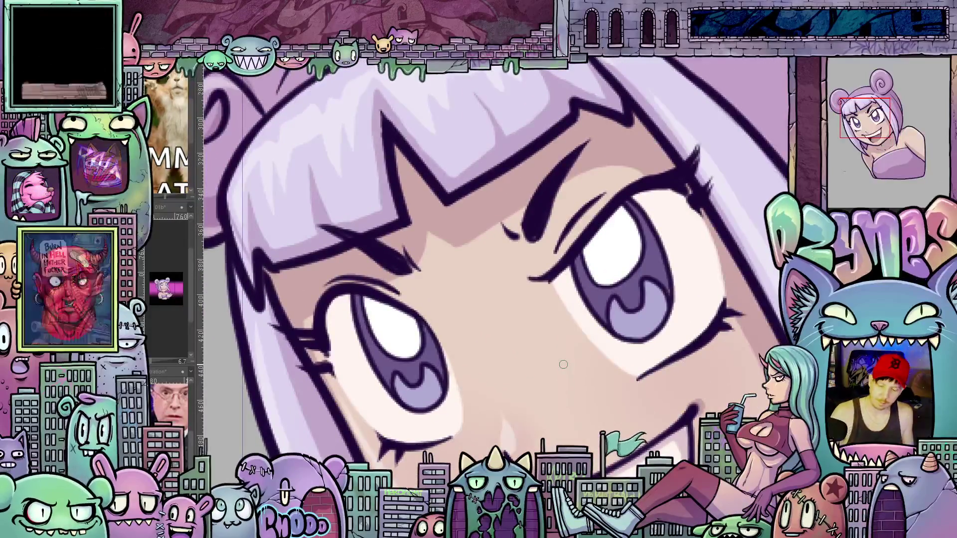
{"action": "mouse_move", "coordinate": [691, 307]}
{"action": "left_mouse_down"}
{"action": "mouse_move", "coordinate": [746, 258]}
{"action": "mouse_move", "coordinate": [551, 305]}
{"action": "left_mouse_up"}
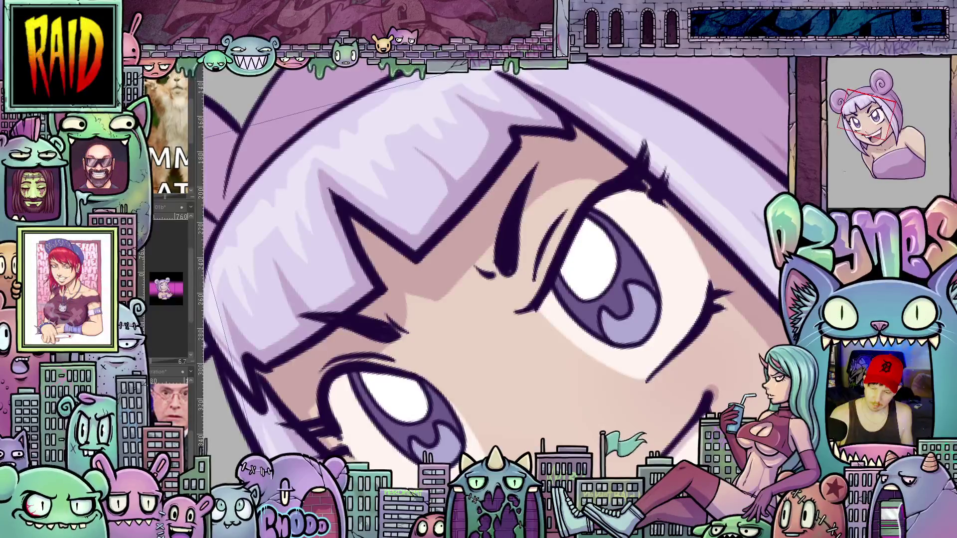
- Step through the upper eye and brow versions to the open-mouth expression's eyes
{"action": "key", "text": "ctrl+z"}
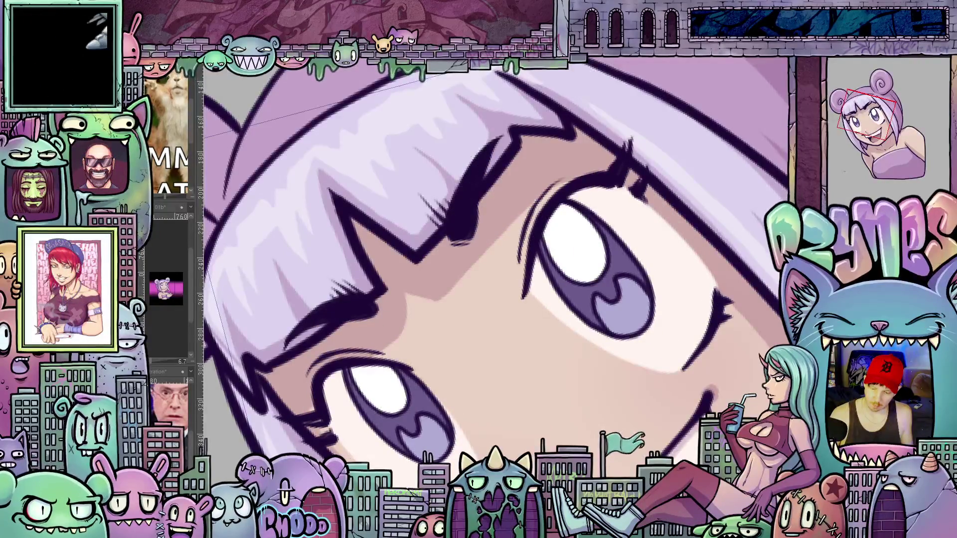
{"action": "key", "text": "ctrl+z"}
{"action": "key", "text": "ctrl+z"}
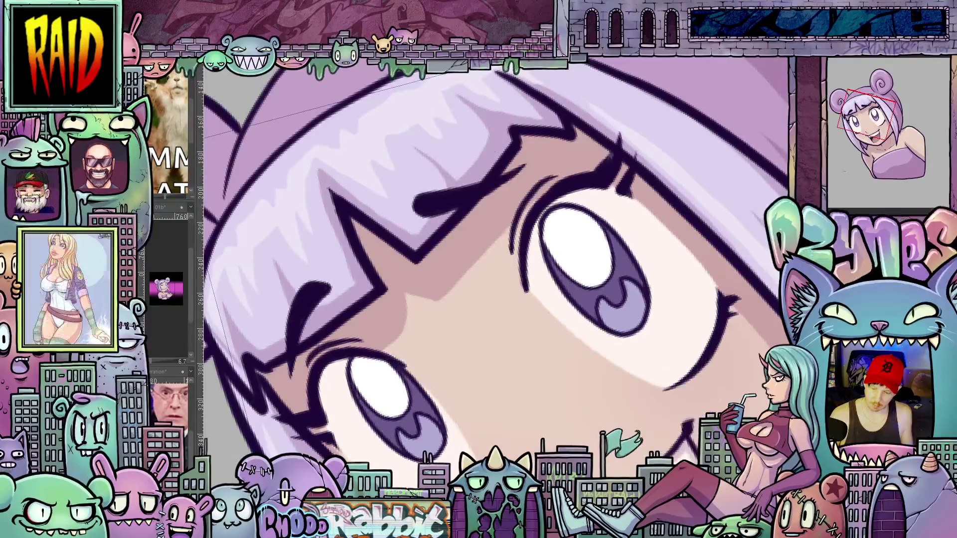
{"action": "key", "text": "ctrl+z"}
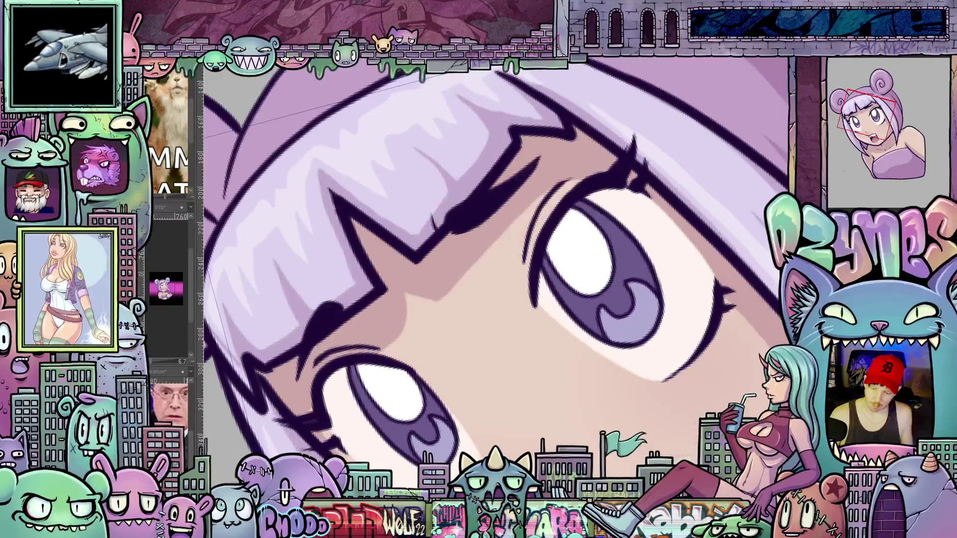
{"action": "key", "text": "ctrl+z"}
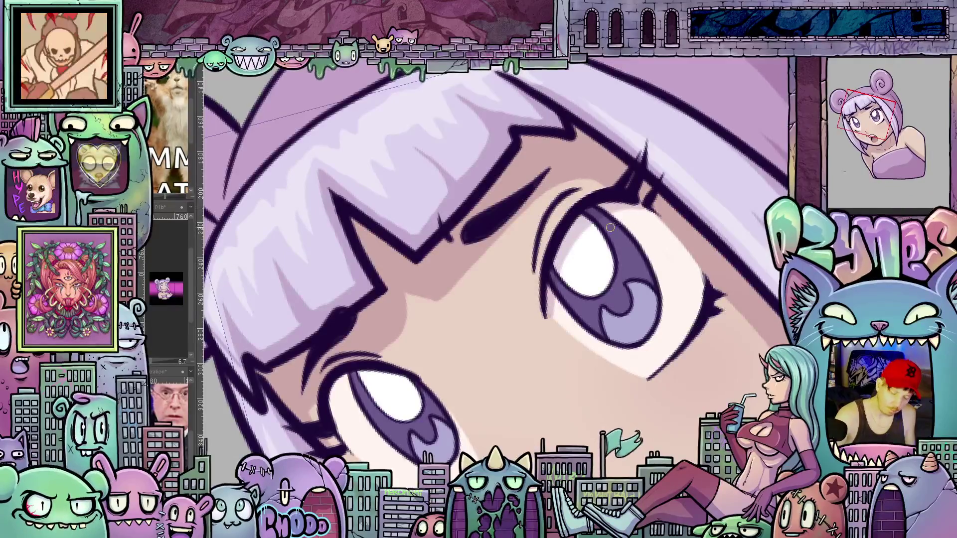
{"action": "key", "text": "ctrl+z"}
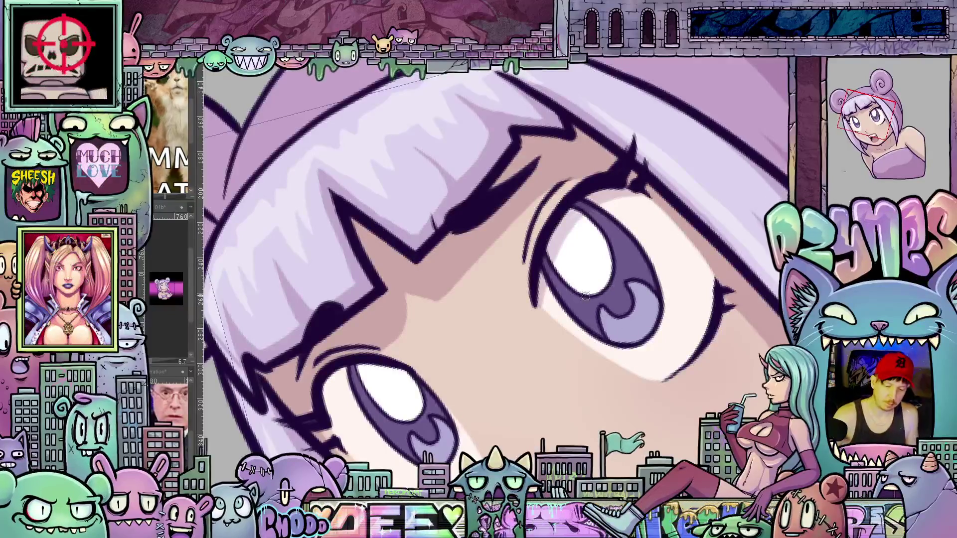
- Compare eyelid, iris and brow variants, ending on the fiercer eyes with lowered angled brows
{"action": "key", "text": "ctrl+z"}
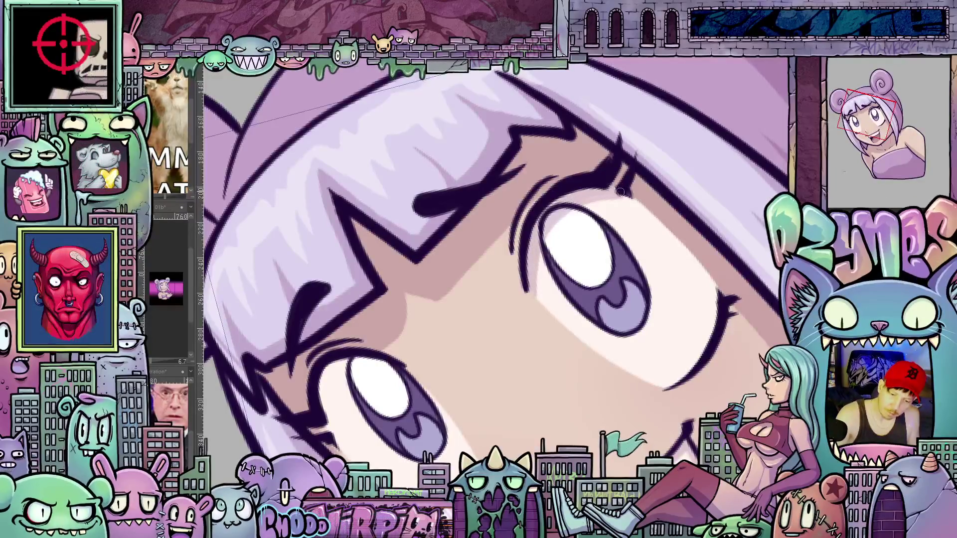
{"action": "key", "text": "ctrl+z"}
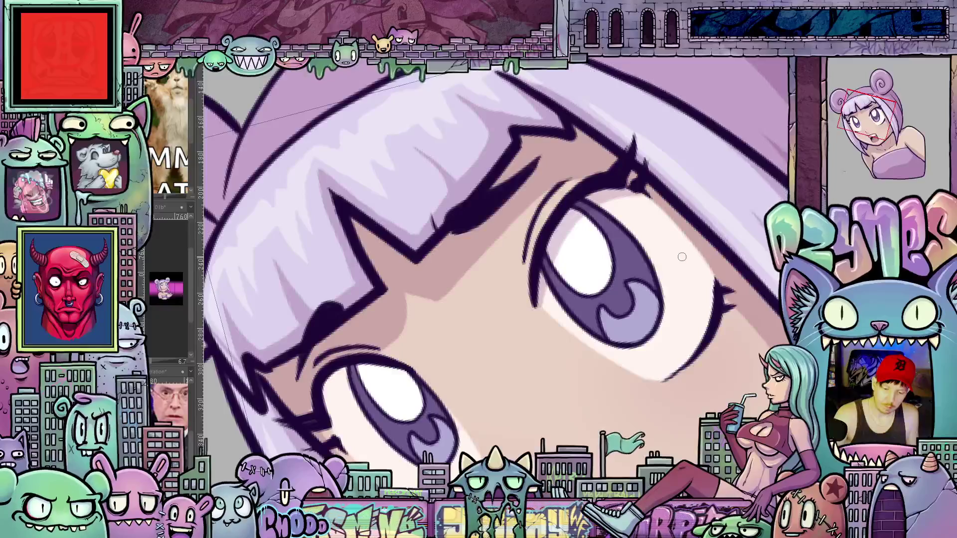
{"action": "key", "text": "ctrl+z"}
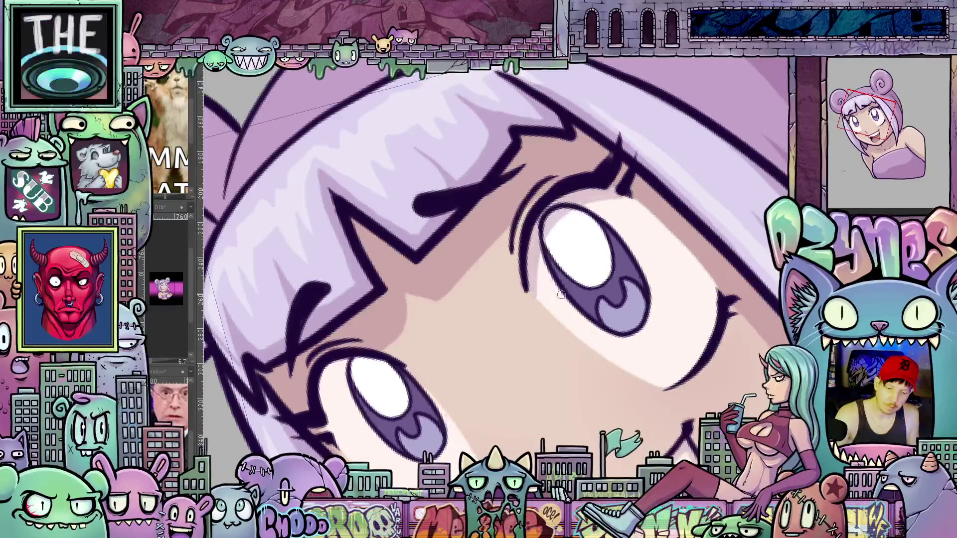
{"action": "key", "text": "ctrl+z"}
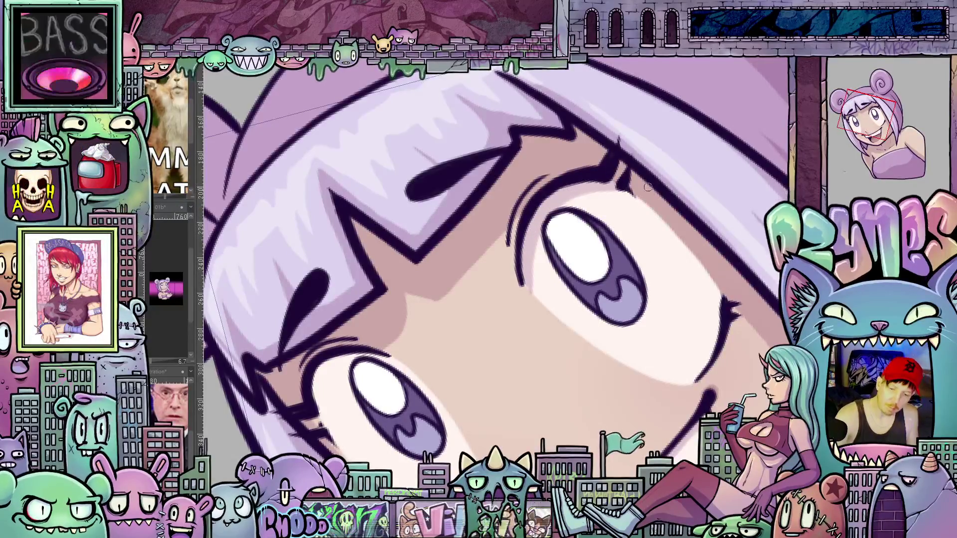
{"action": "key", "text": "ctrl+z"}
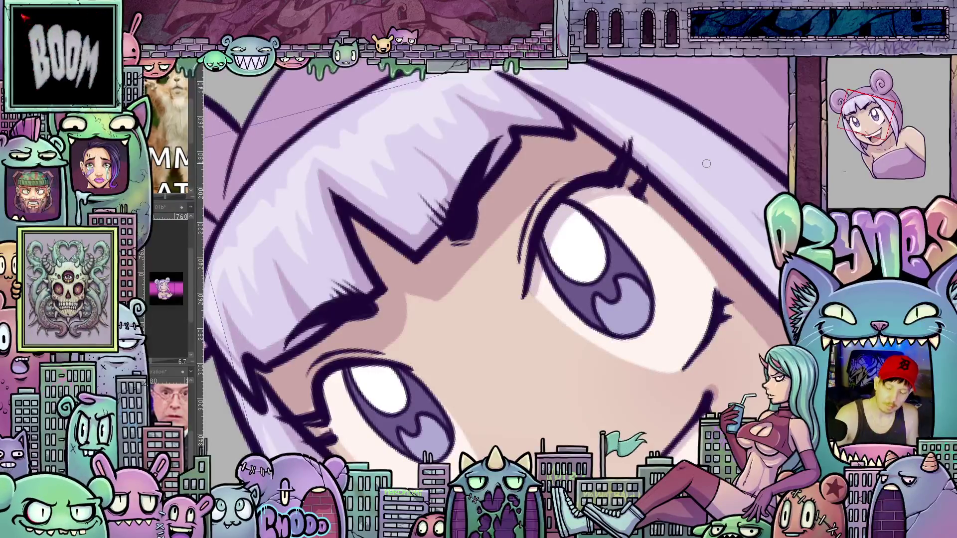
{"action": "key", "text": "ctrl+z"}
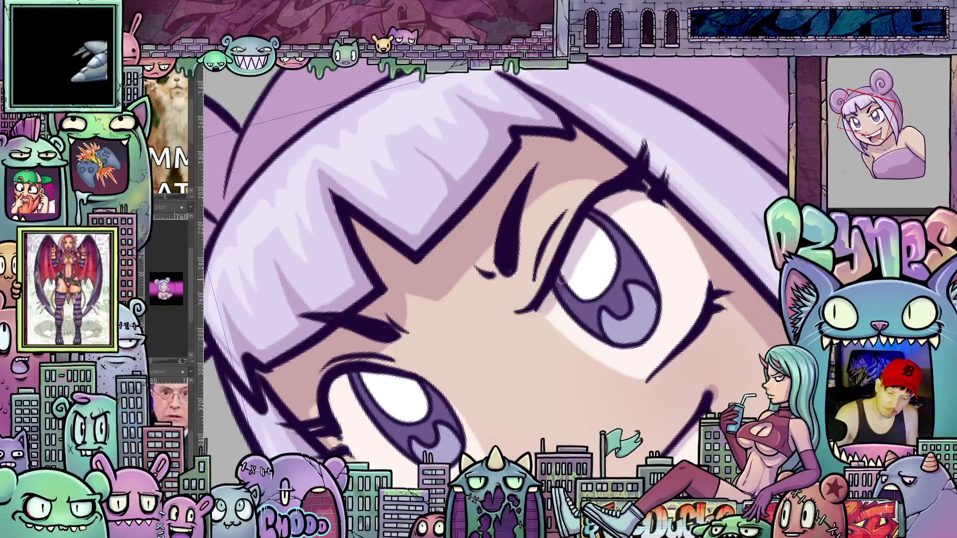
{"action": "key", "text": "ctrl+z"}
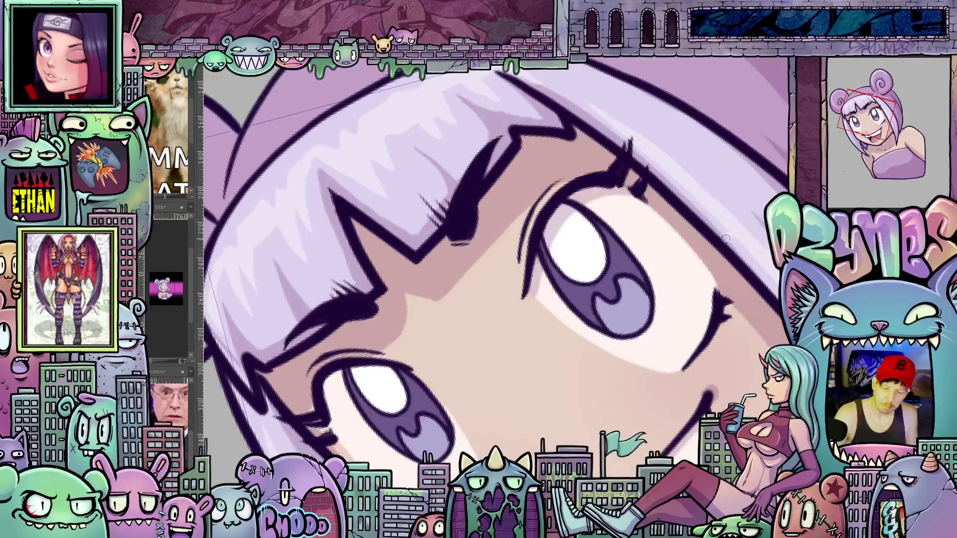
{"action": "key", "text": "ctrl+z"}
{"action": "key", "text": "ctrl+z"}
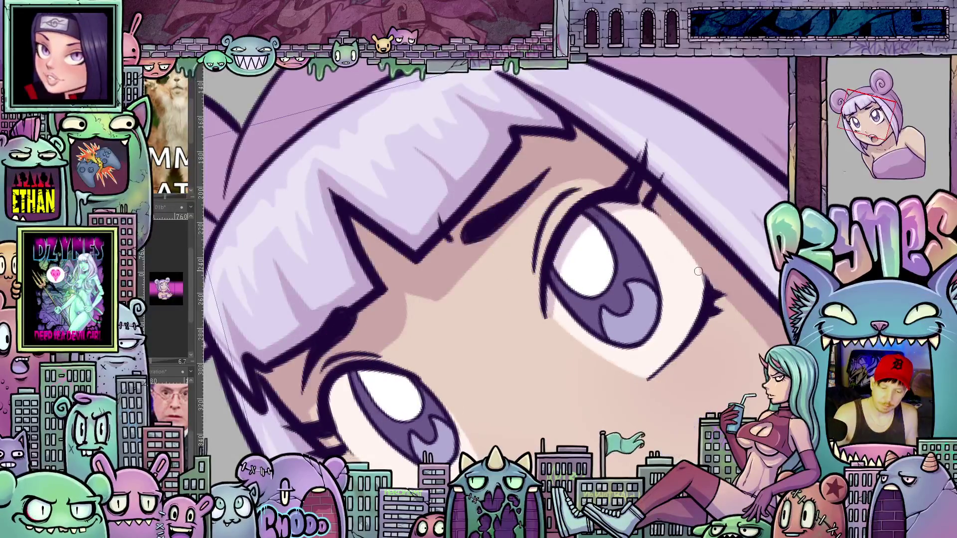
{"action": "key", "text": "ctrl+y"}
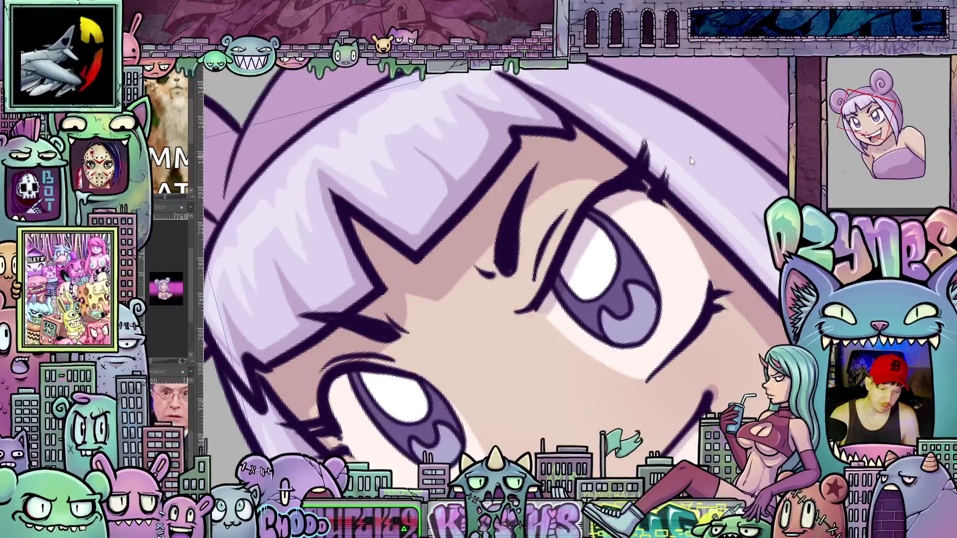
- Adjust the zoom, then rotate the view upright with the sly grinning face centred
{"action": "scroll", "coordinate": [692, 155], "scroll_direction": "down", "scroll_amount": 1}
{"action": "scroll", "coordinate": [692, 155], "scroll_direction": "down", "scroll_amount": 1}
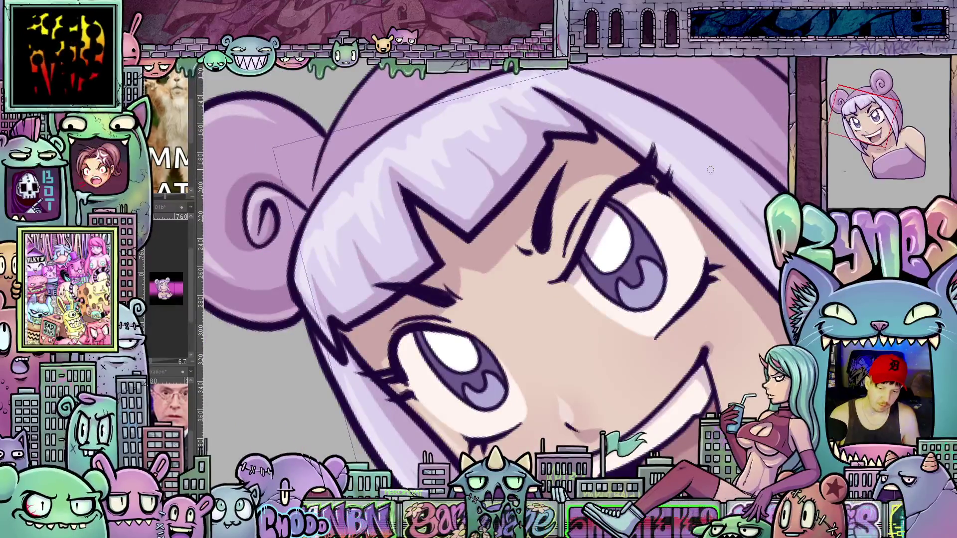
{"action": "scroll", "coordinate": [711, 169], "scroll_direction": "up", "scroll_amount": 1}
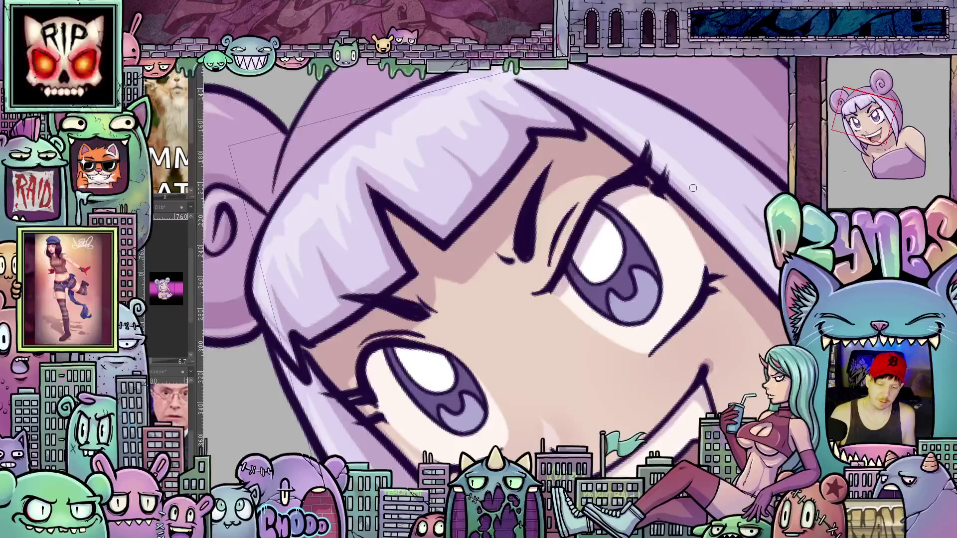
{"action": "mouse_move", "coordinate": [718, 338]}
{"action": "left_mouse_down"}
{"action": "mouse_move", "coordinate": [651, 351]}
{"action": "mouse_move", "coordinate": [629, 332]}
{"action": "left_mouse_up"}
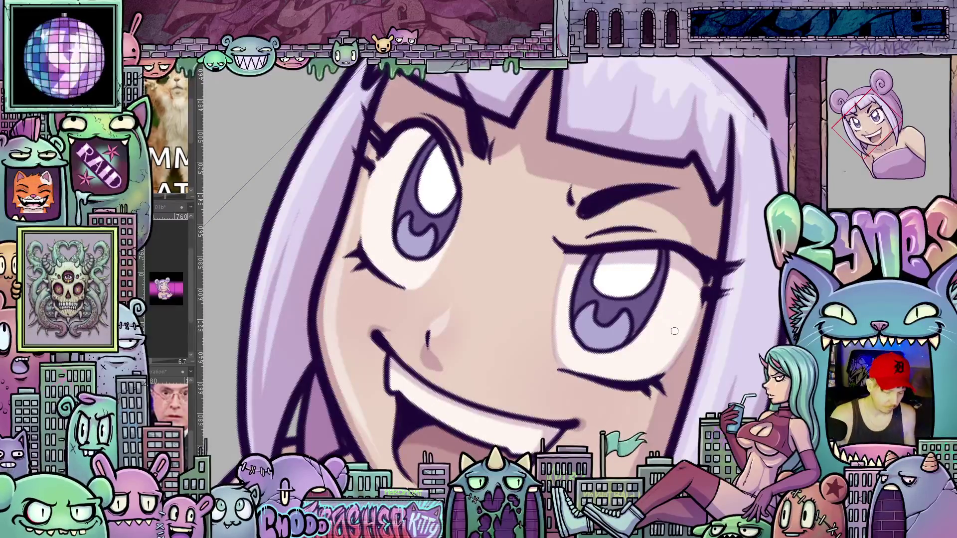
- Step through eye, brow and mouth versions to the frowning face with worried, knitted brows
{"action": "key", "text": "ctrl+z"}
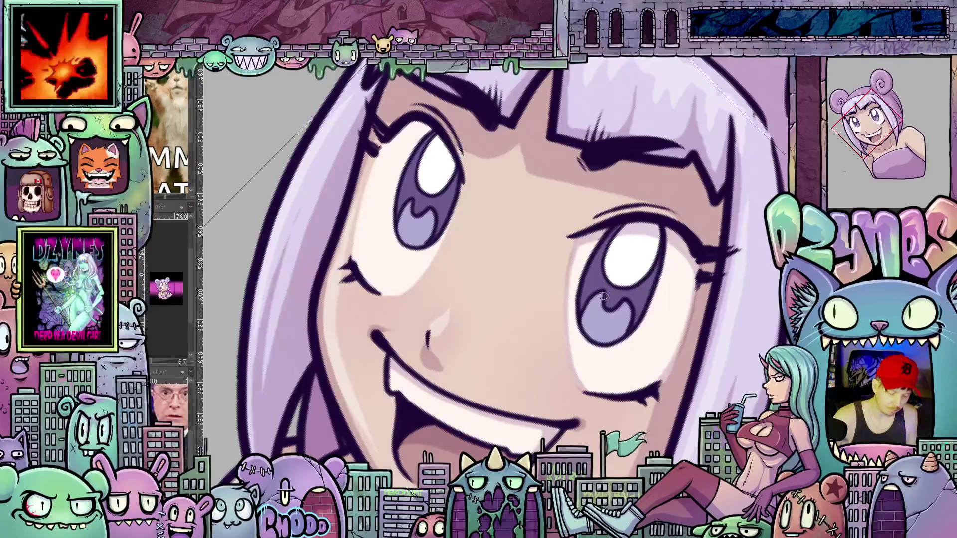
{"action": "key", "text": "ctrl+z"}
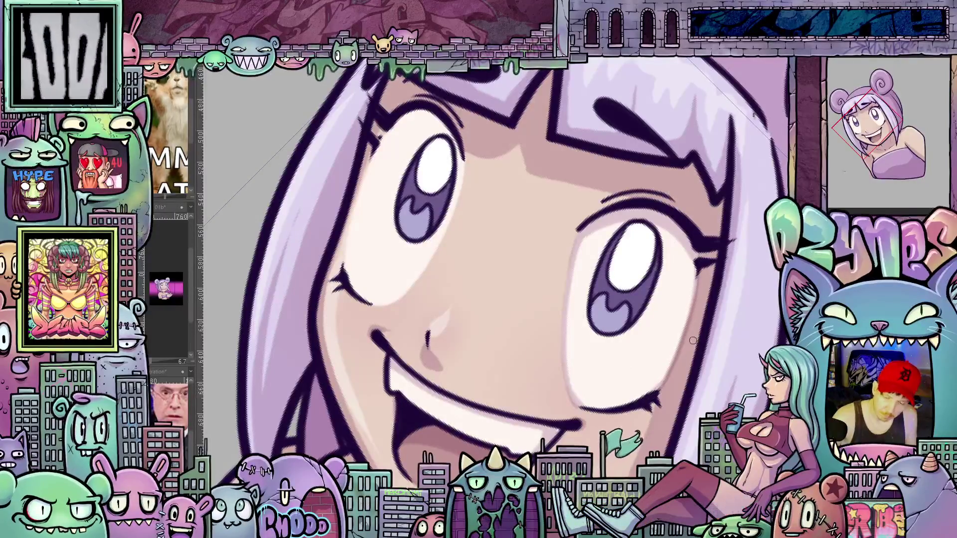
{"action": "key", "text": "ctrl+z"}
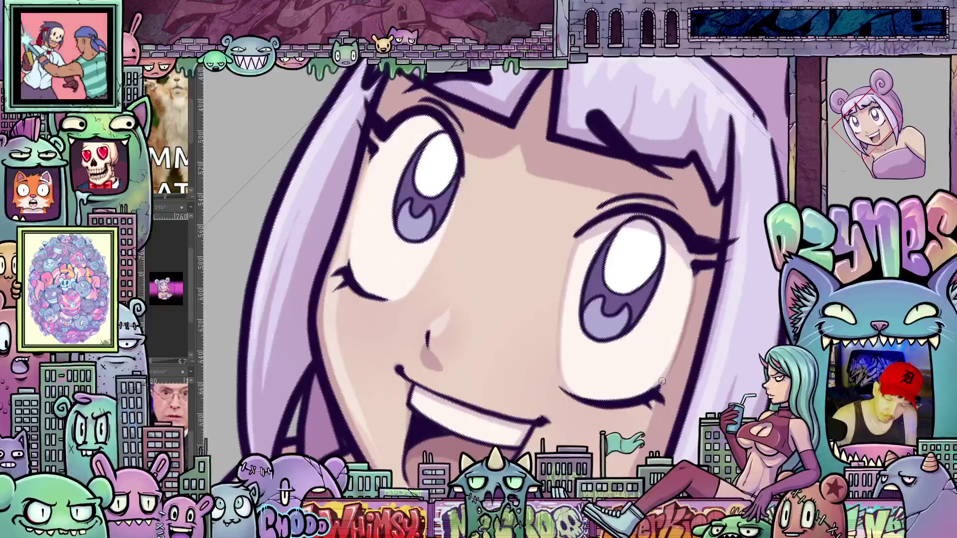
{"action": "key", "text": "Right"}
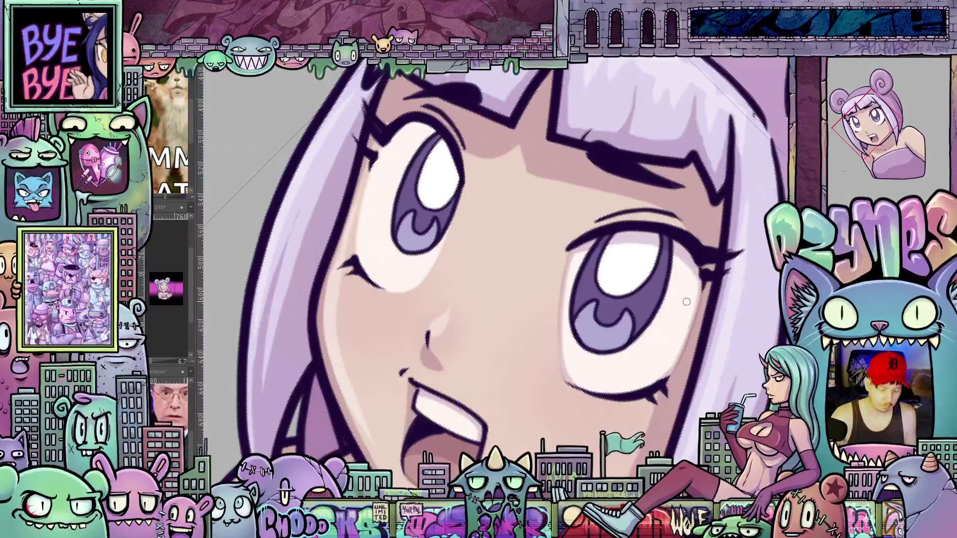
{"action": "key", "text": "ctrl+z"}
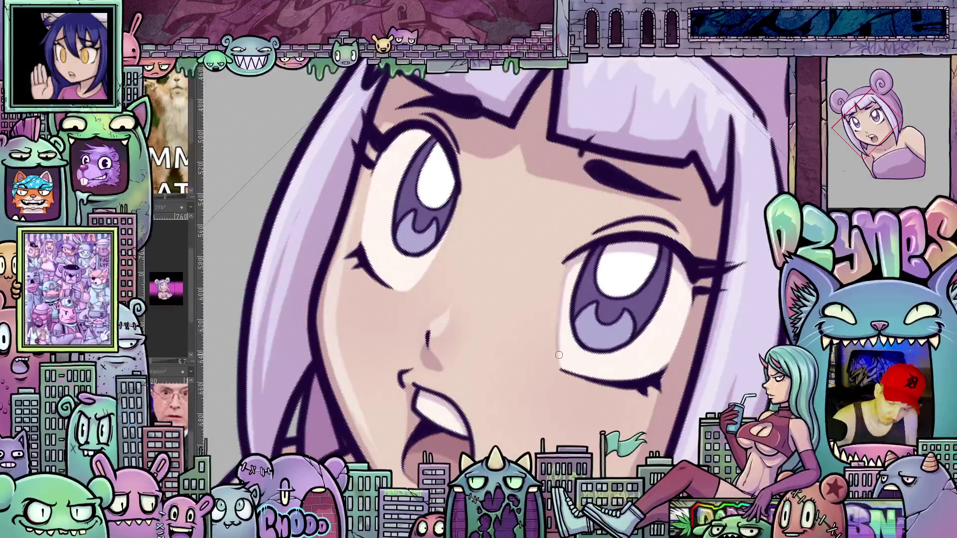
- Step through undo history comparing versions of the right eye's lid and brow strokes, rotating the view steeper
{"action": "left_click_drag", "start_coordinate": [561, 358], "coordinate": [595, 233]}
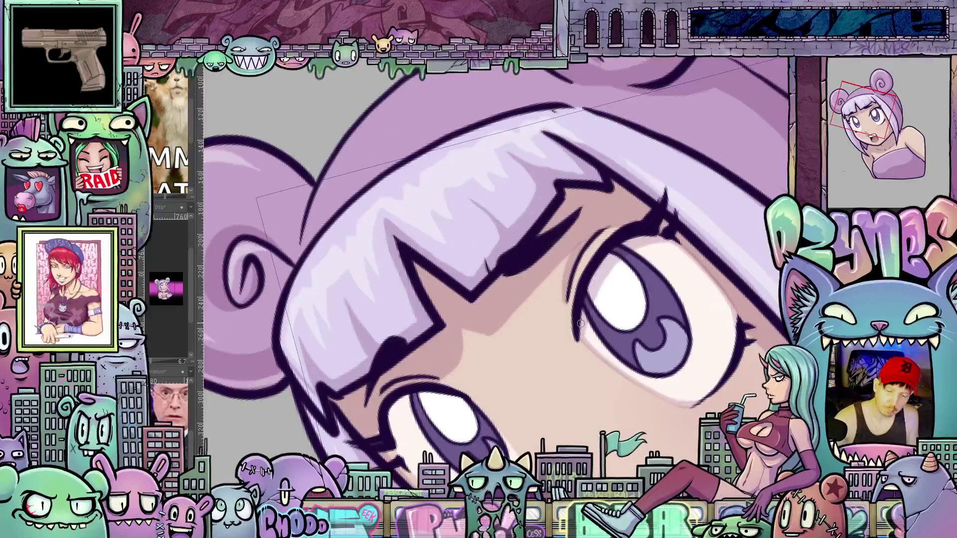
{"action": "key", "text": "ctrl+z"}
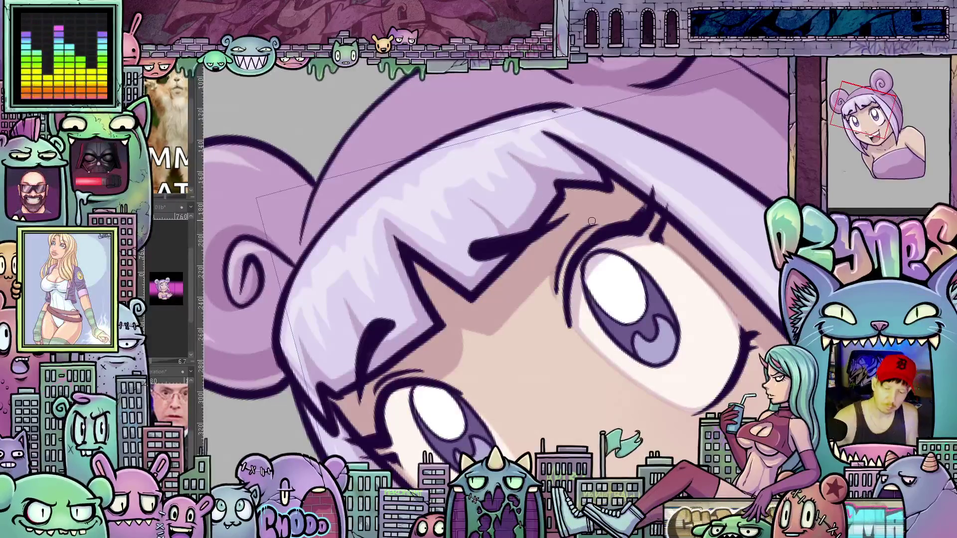
{"action": "key", "text": "ctrl+z"}
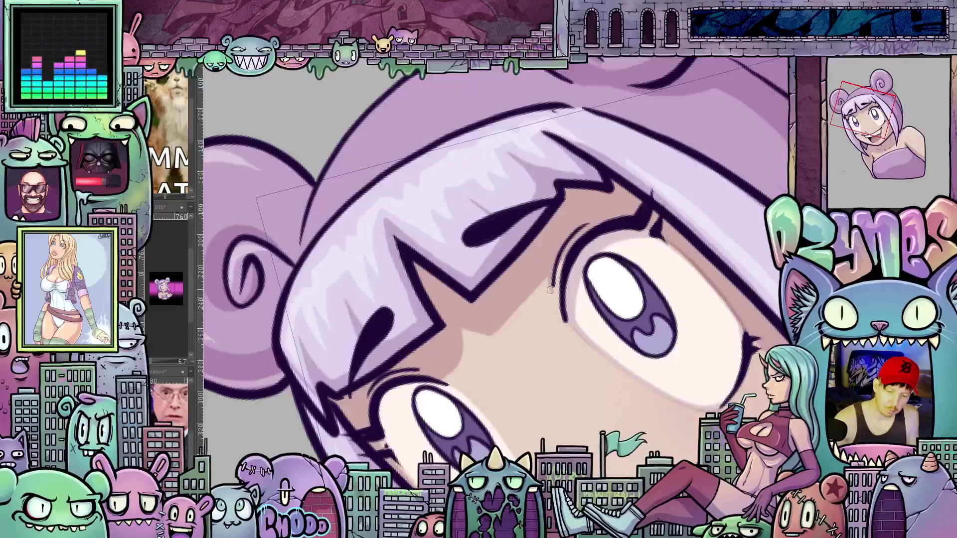
{"action": "key", "text": "ctrl+z"}
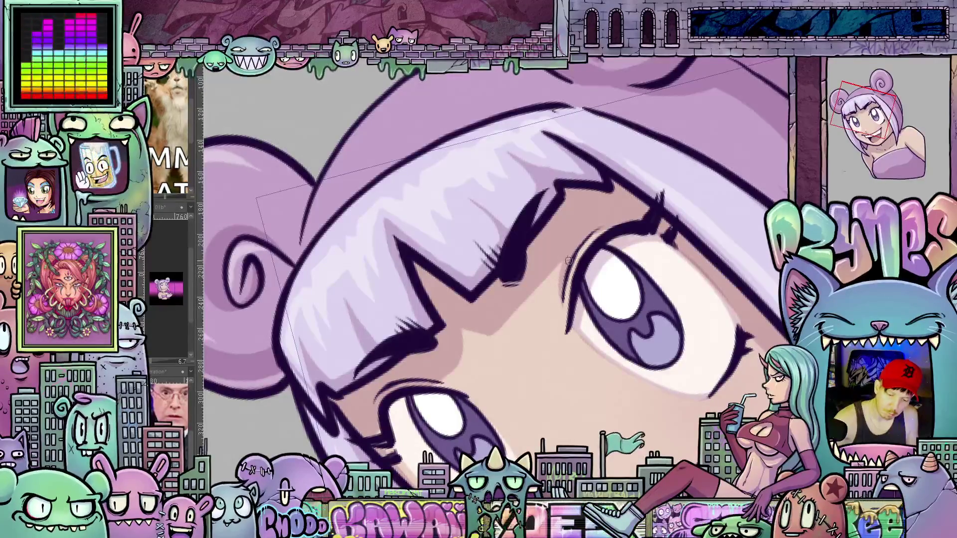
{"action": "key", "text": "ctrl+z"}
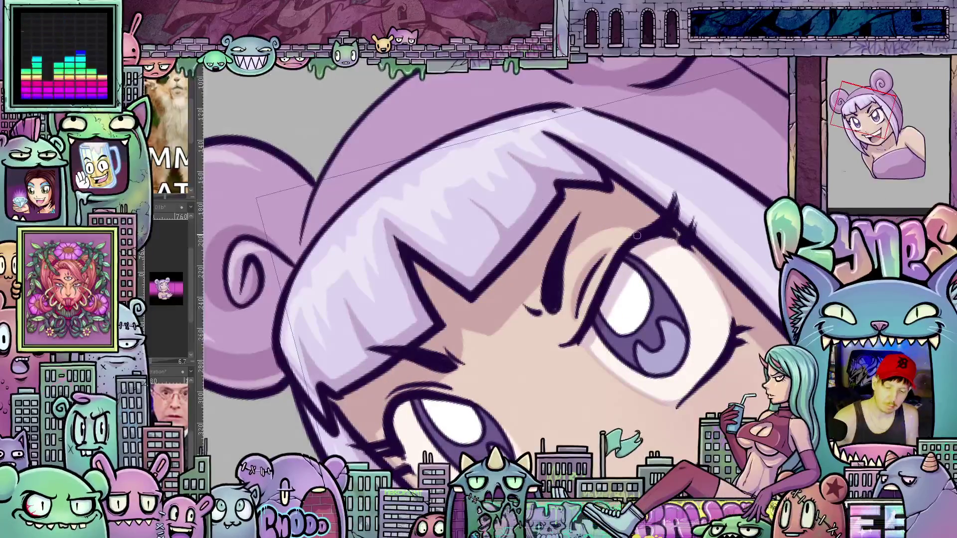
{"action": "key", "text": "ctrl+z"}
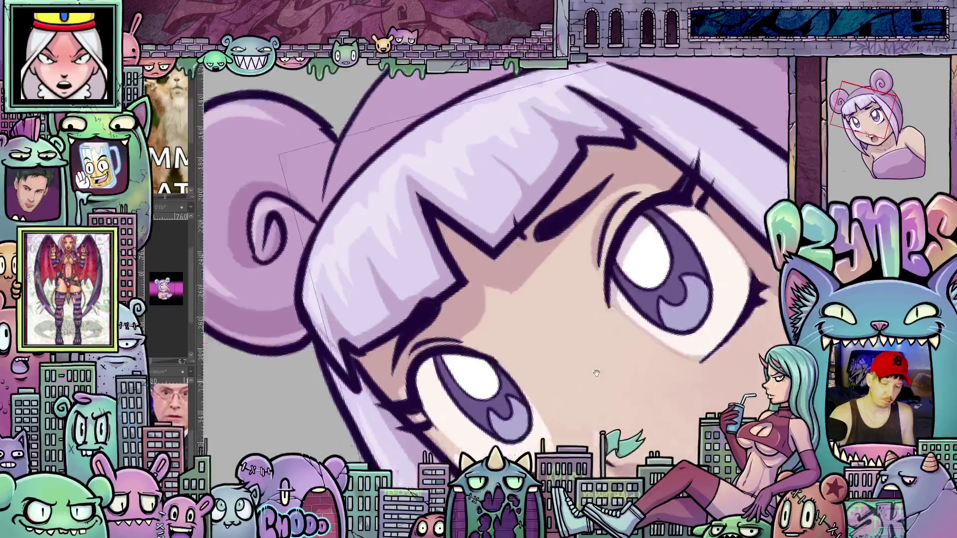
{"action": "mouse_move", "coordinate": [631, 357]}
{"action": "left_mouse_down"}
{"action": "mouse_move", "coordinate": [661, 342]}
{"action": "mouse_move", "coordinate": [497, 339]}
{"action": "left_mouse_up"}
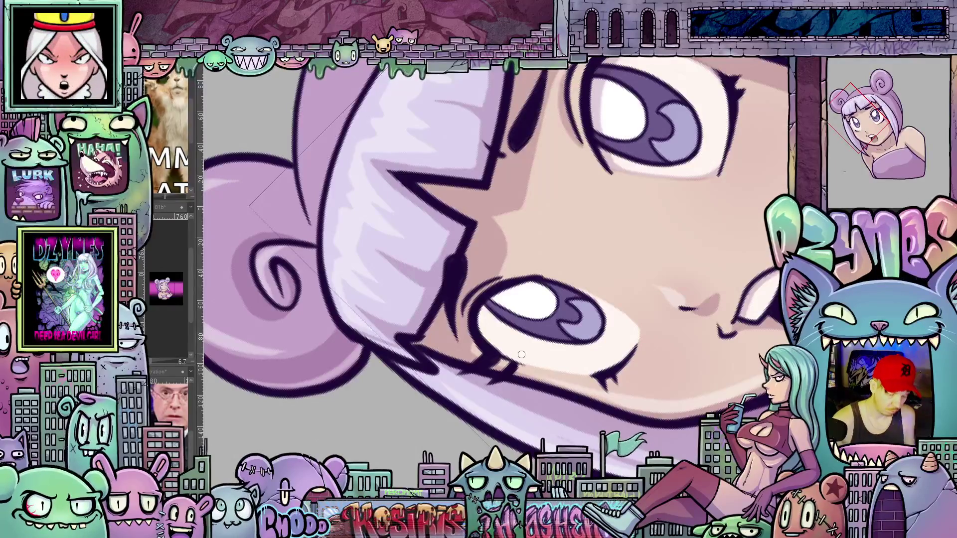
- Compare alternate drawings of both eyes, including the larger, heavier right eye, via undo history
{"action": "left_click_drag", "start_coordinate": [691, 383], "coordinate": [476, 341]}
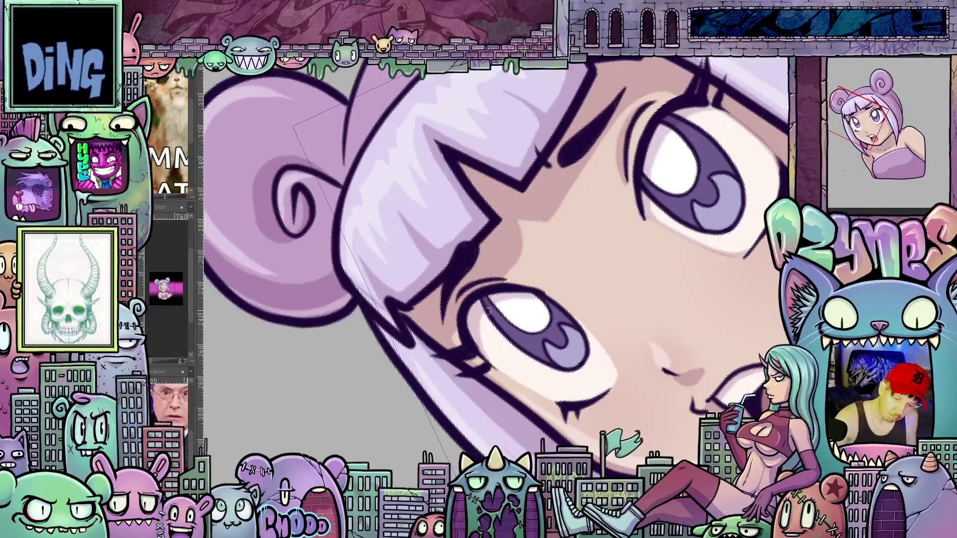
{"action": "key", "text": "ctrl+z"}
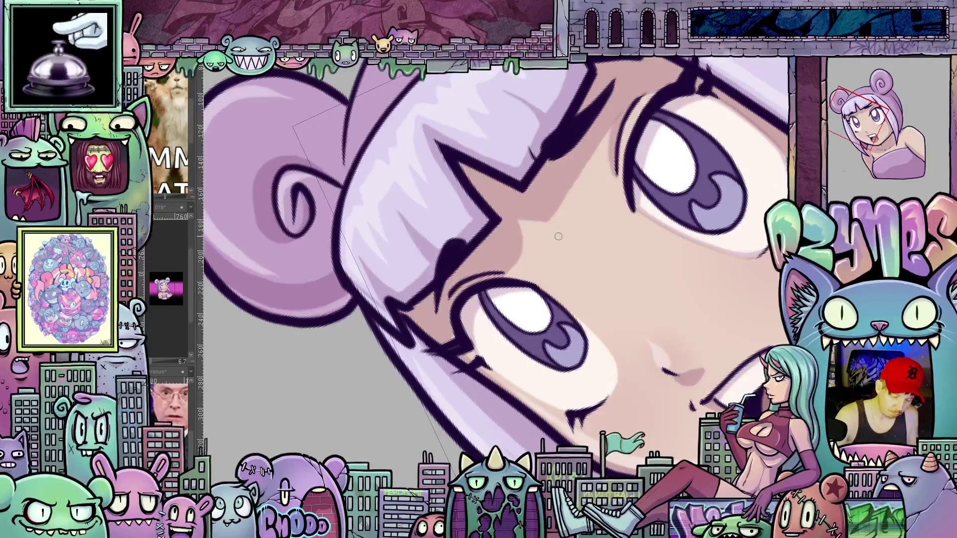
{"action": "key", "text": "ctrl+z"}
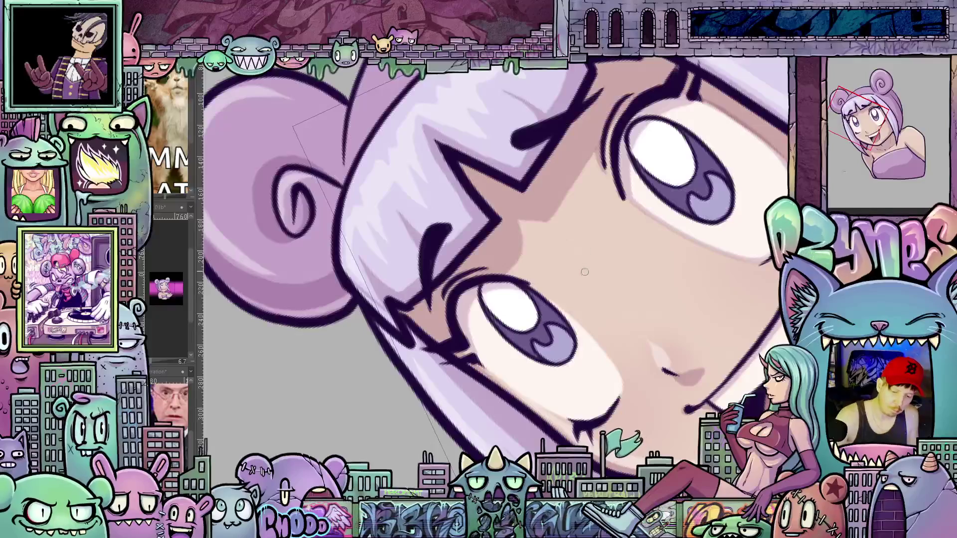
{"action": "key", "text": "ctrl+z"}
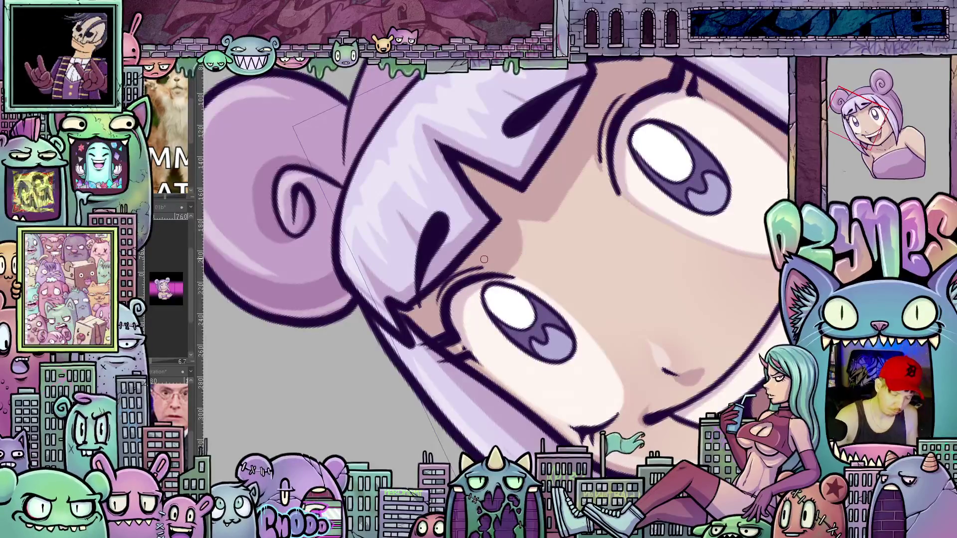
{"action": "key", "text": "ctrl+z"}
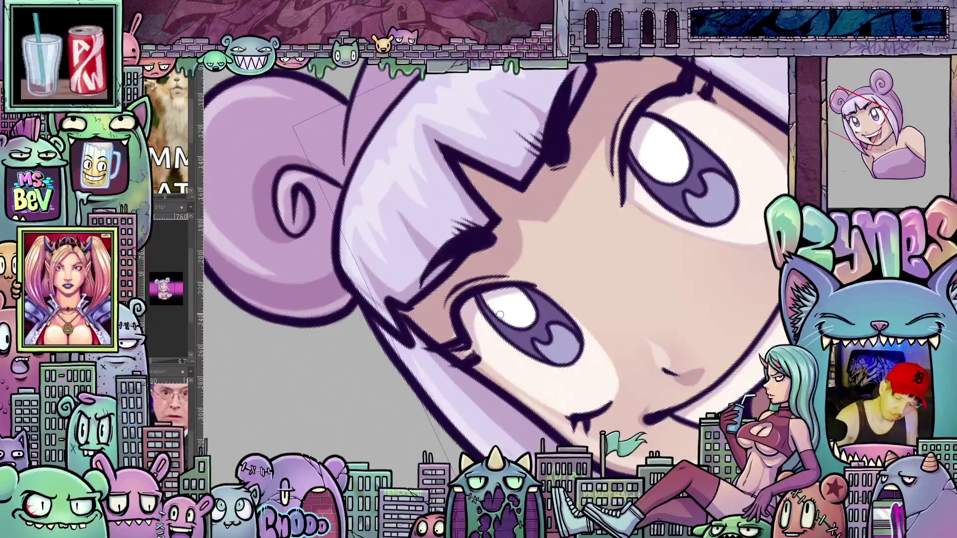
{"action": "key", "text": "ctrl+z"}
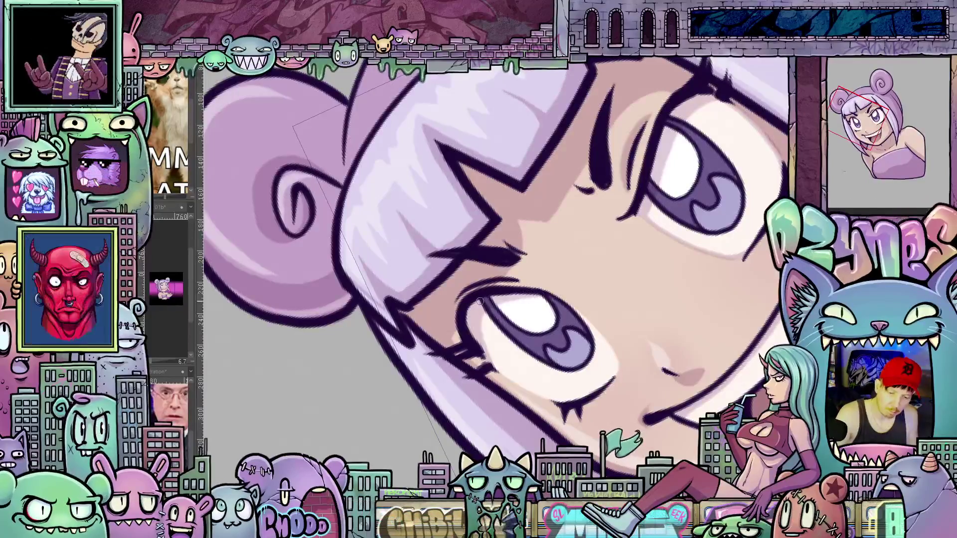
- Step back to the open-mouth version of the face and rotate the view upright onto the eyes
{"action": "key", "text": "ctrl+z"}
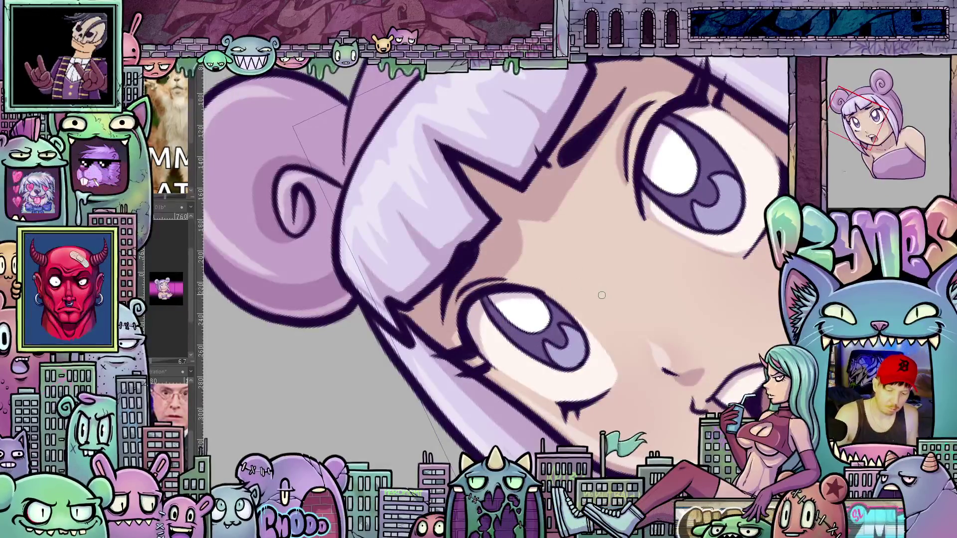
{"action": "key", "text": "ctrl+z"}
{"action": "key", "text": "ctrl+z"}
{"action": "left_click_drag", "start_coordinate": [625, 316], "coordinate": [422, 276]}
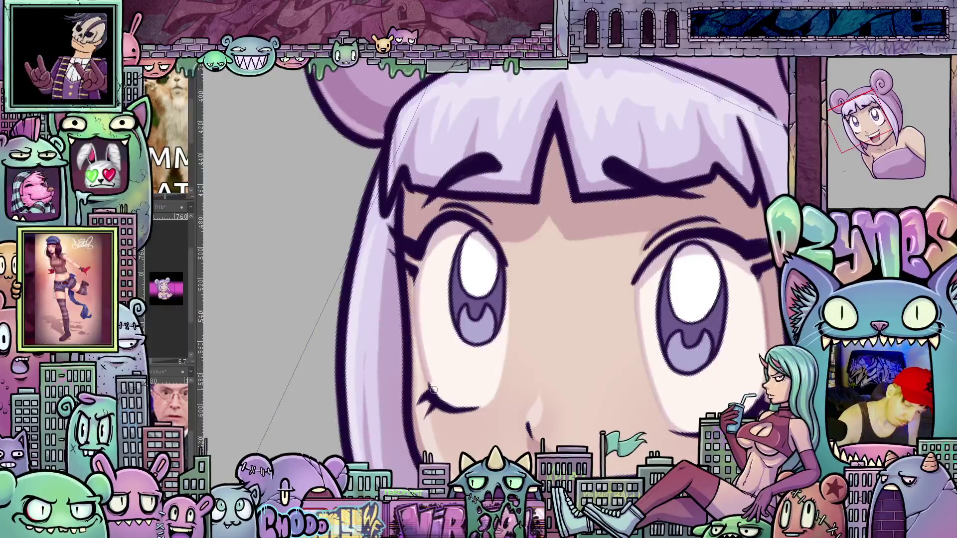
- Pan down to the mouth and switch to the wider, higher grin with thicker brows and bangs
{"action": "left_click_drag", "start_coordinate": [572, 382], "coordinate": [580, 341]}
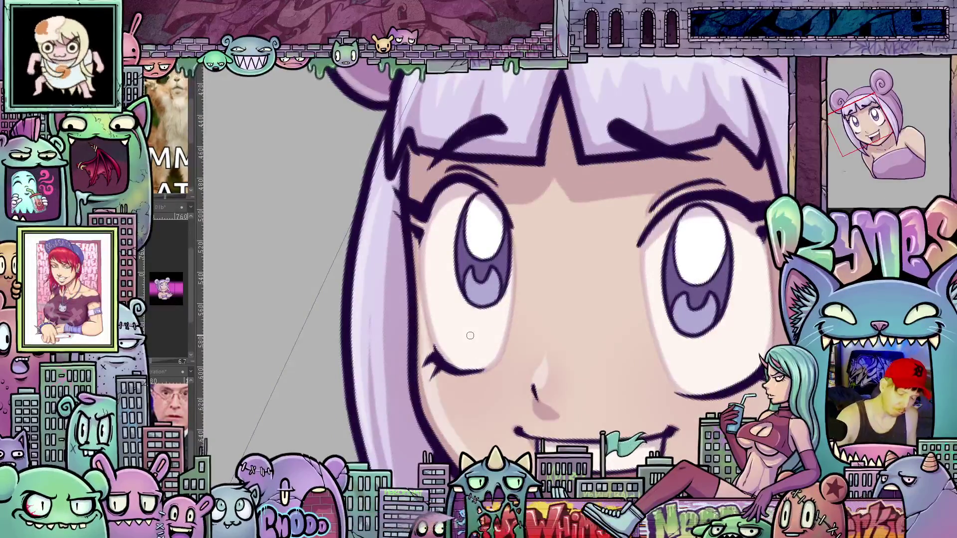
{"action": "key", "text": "ctrl+z"}
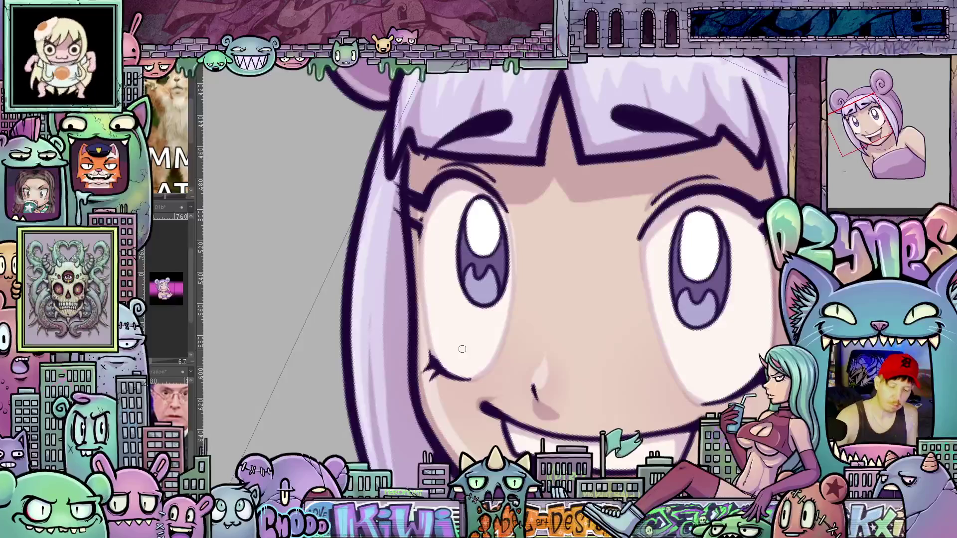
{"action": "key", "text": "ctrl+z"}
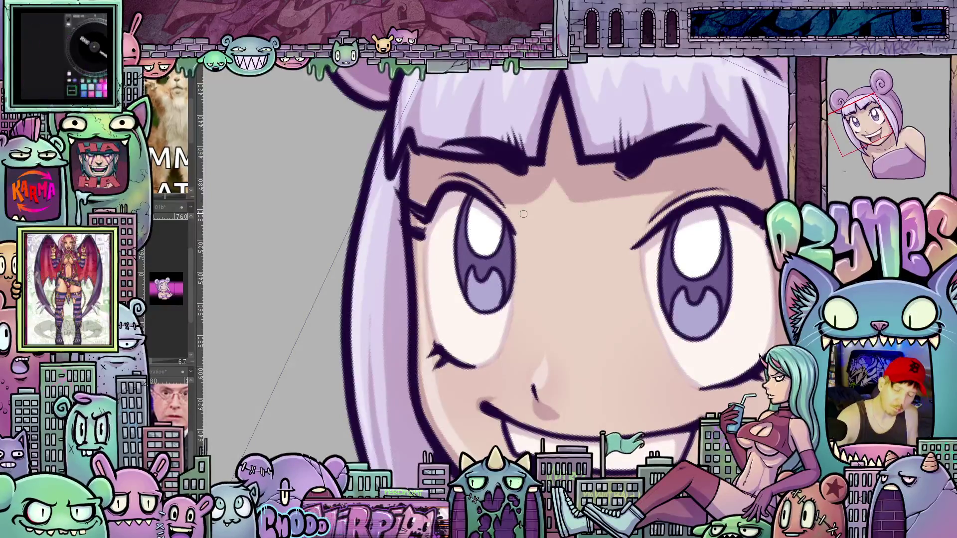
- Cycle through eye, brow and expression versions, ending on the broad open-mouthed smile
{"action": "key", "text": "ctrl+z"}
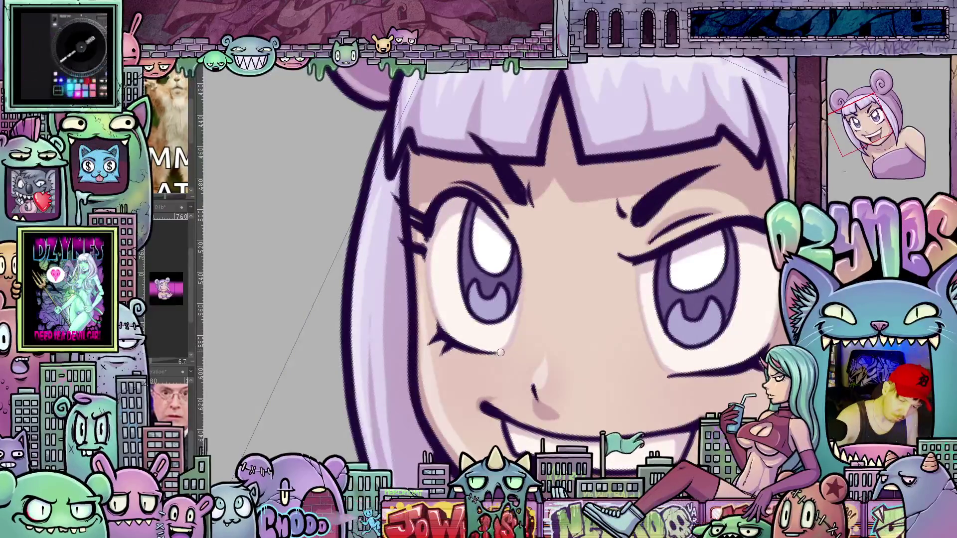
{"action": "key", "text": "ctrl+z"}
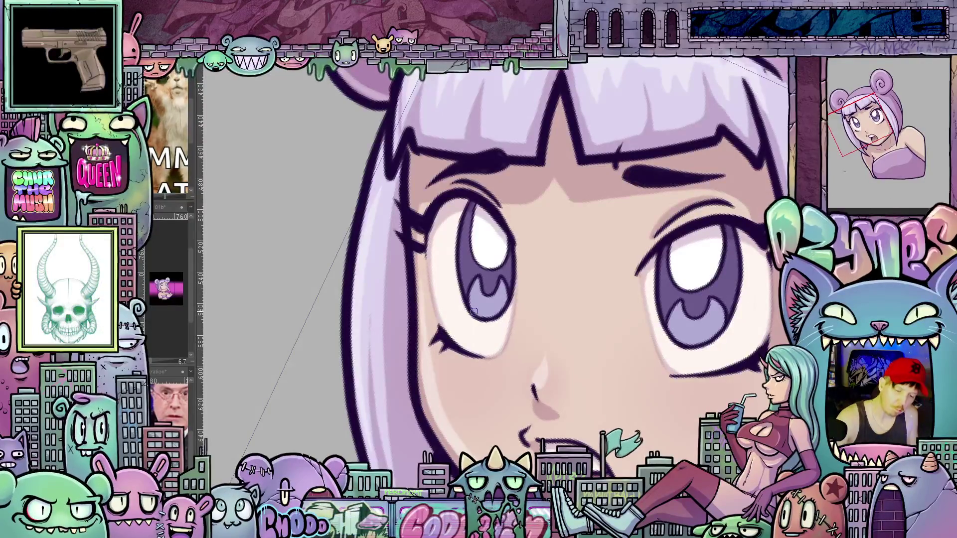
{"action": "key", "text": "ctrl+z"}
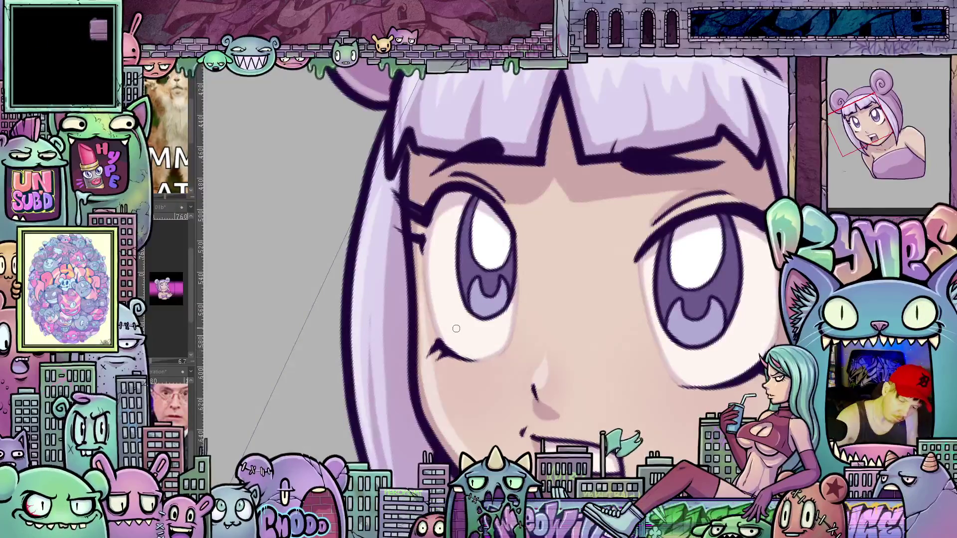
{"action": "key", "text": "ctrl+z"}
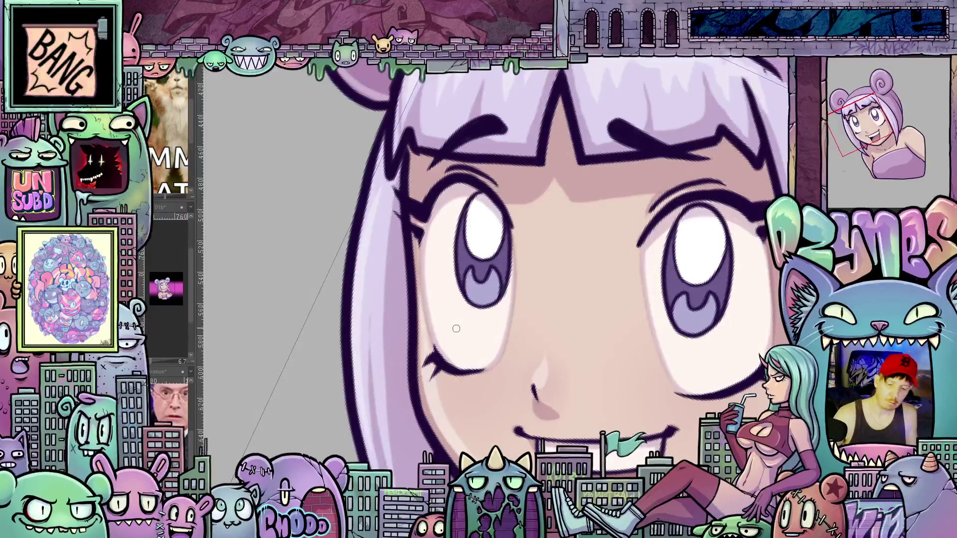
- Zoom out and fit the whole upright canvas in the window with Ctrl+0
{"action": "scroll", "coordinate": [571, 318], "scroll_direction": "down", "scroll_amount": 3}
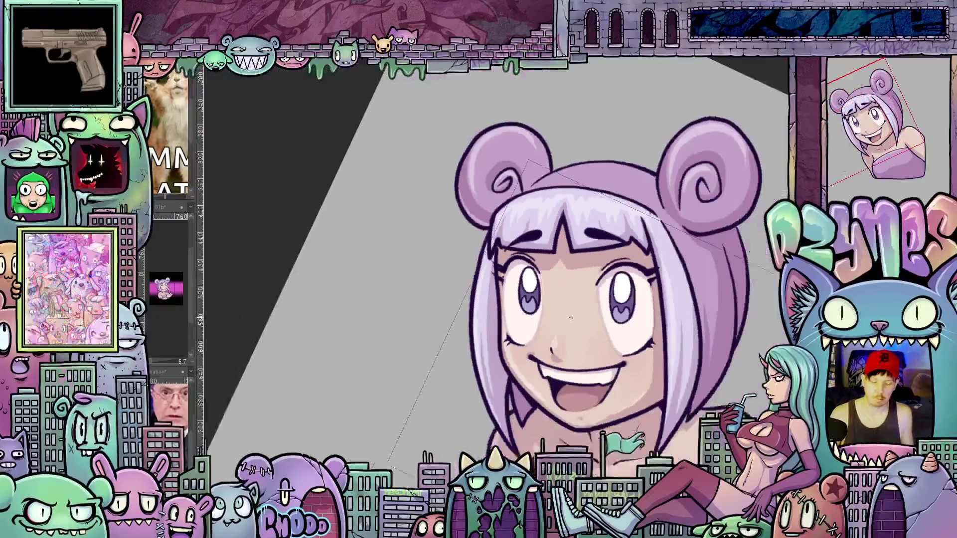
{"action": "scroll", "coordinate": [570, 318], "scroll_direction": "down", "scroll_amount": 3}
{"action": "key", "text": "ctrl+0"}
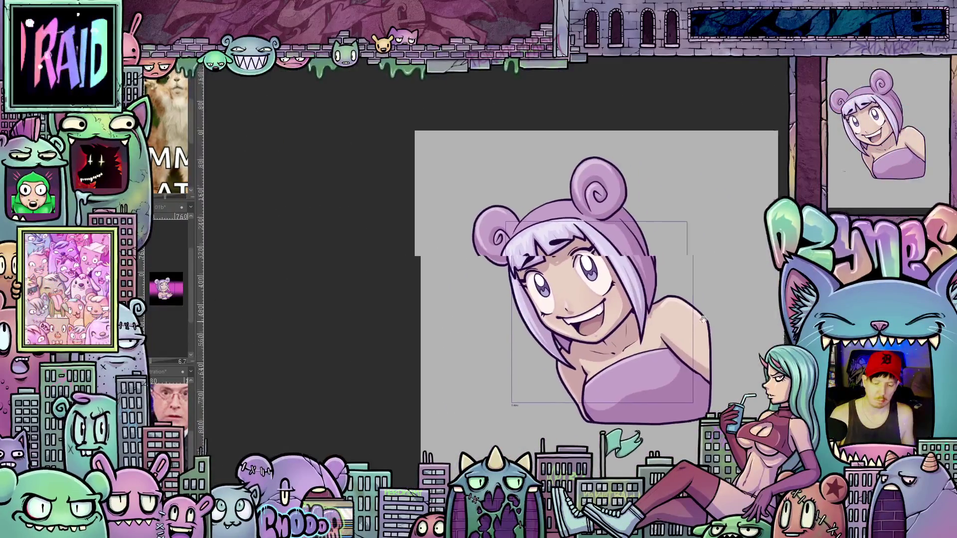
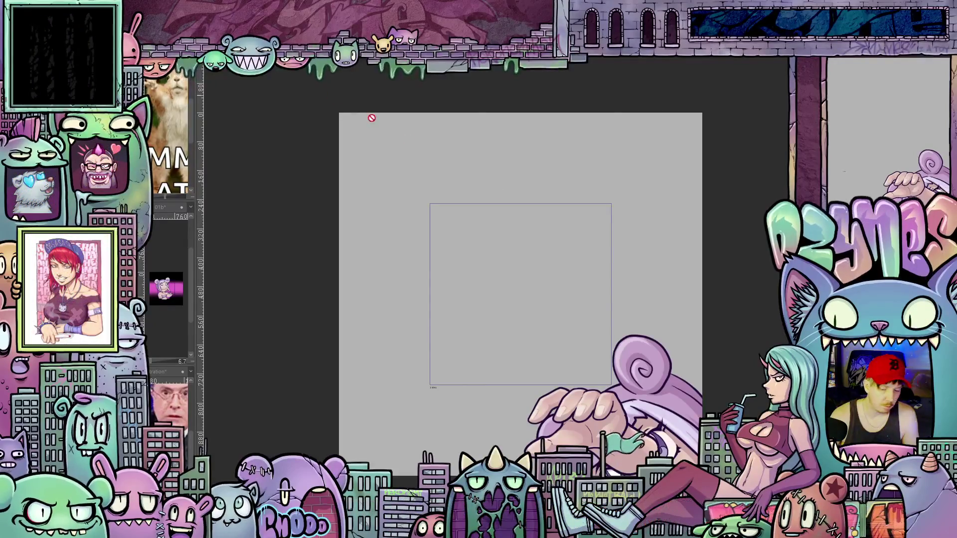
- Zoom the canvas to fit and play back the animation of the hand grabbing in over the girl
{"action": "scroll", "coordinate": [561, 230], "scroll_direction": "down", "scroll_amount": 1}
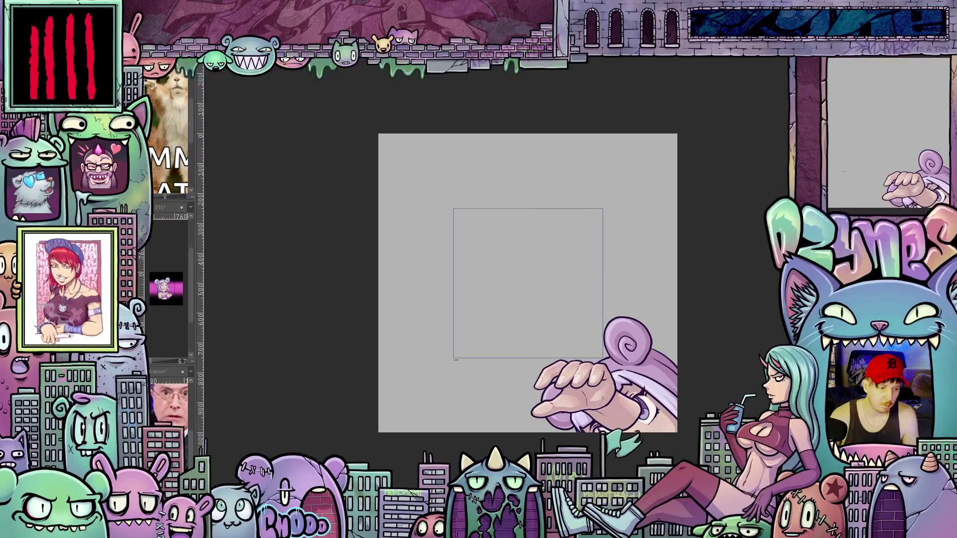
{"action": "scroll", "coordinate": [387, 100], "scroll_direction": "up", "scroll_amount": 1}
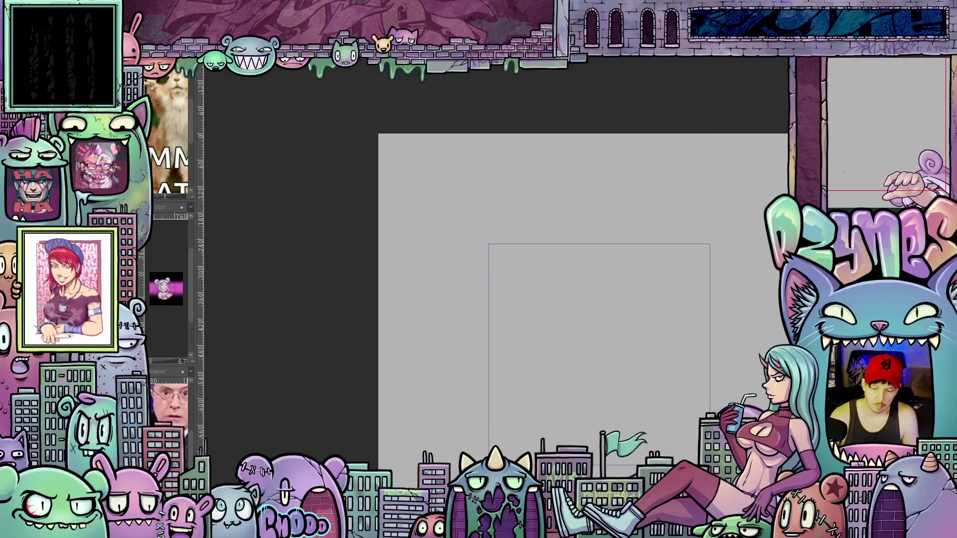
{"action": "scroll", "coordinate": [583, 299], "scroll_direction": "down", "scroll_amount": 1}
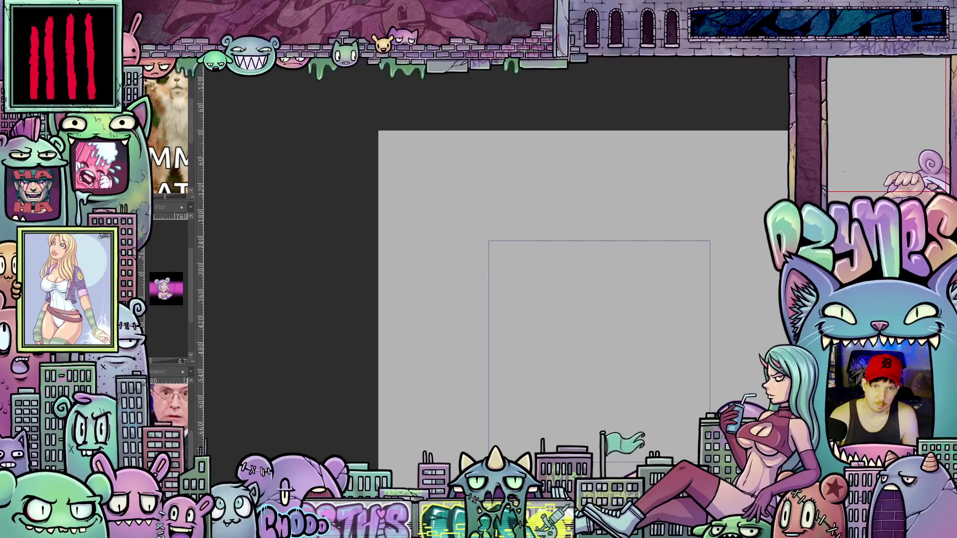
{"action": "scroll", "coordinate": [583, 300], "scroll_direction": "down", "scroll_amount": 1}
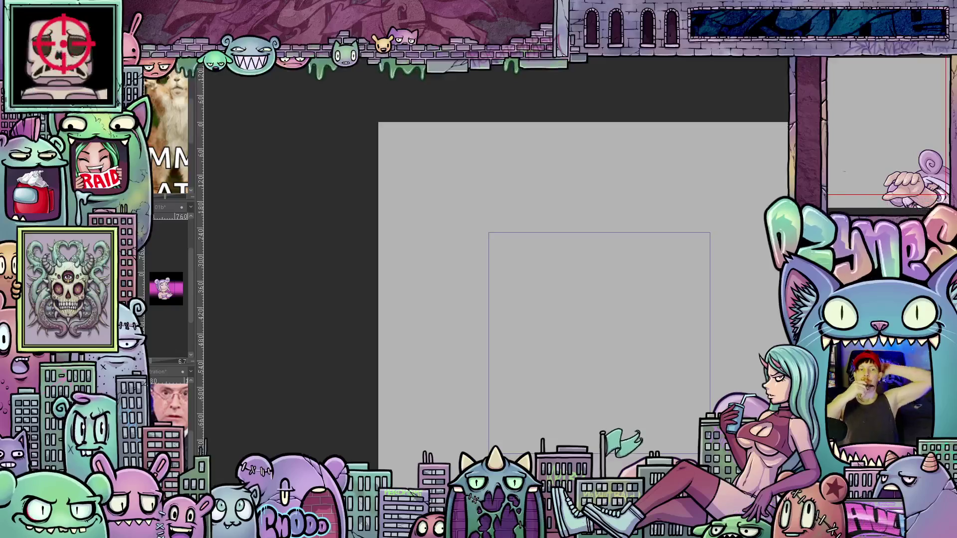
{"action": "key", "text": "space"}
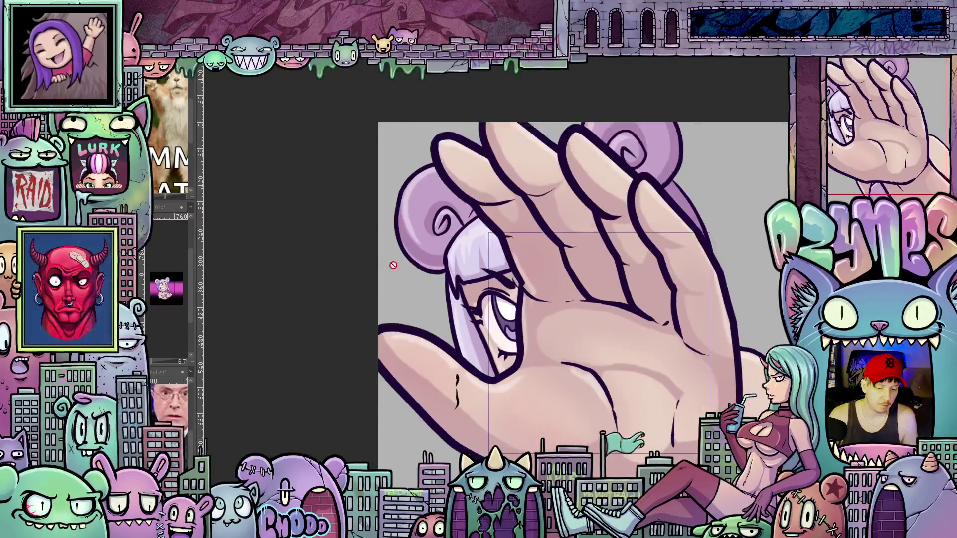
{"action": "scroll", "coordinate": [572, 342], "scroll_direction": "down", "scroll_amount": 5}
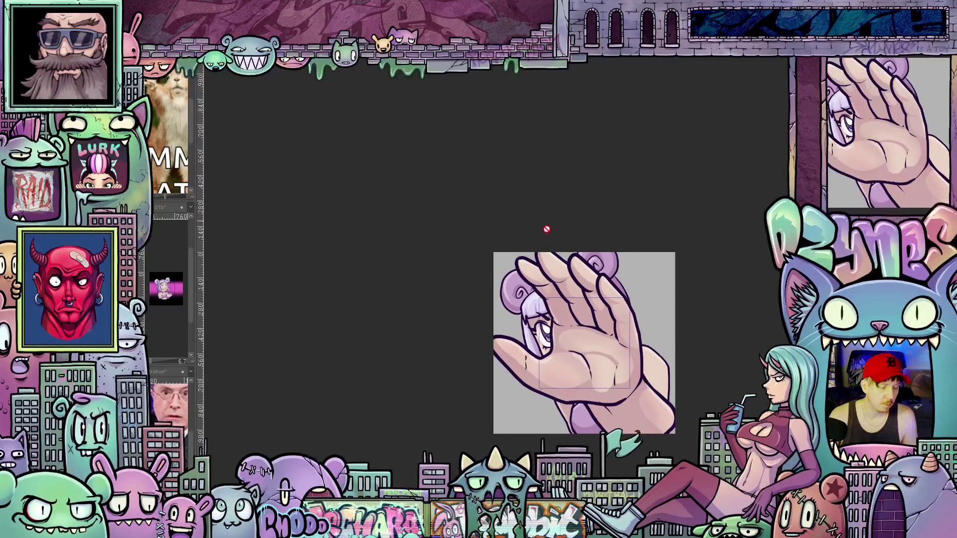
{"action": "scroll", "coordinate": [570, 257], "scroll_direction": "up", "scroll_amount": 2}
{"action": "scroll", "coordinate": [569, 257], "scroll_direction": "up", "scroll_amount": 1}
{"action": "scroll", "coordinate": [562, 272], "scroll_direction": "down", "scroll_amount": 1}
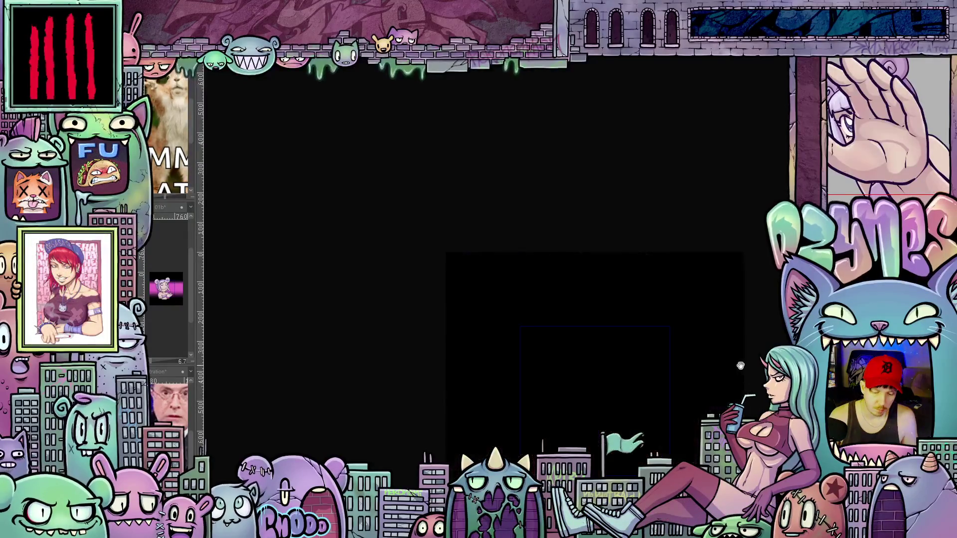
{"action": "scroll", "coordinate": [740, 366], "scroll_direction": "down", "scroll_amount": 3}
{"action": "scroll", "coordinate": [741, 366], "scroll_direction": "down", "scroll_amount": 2}
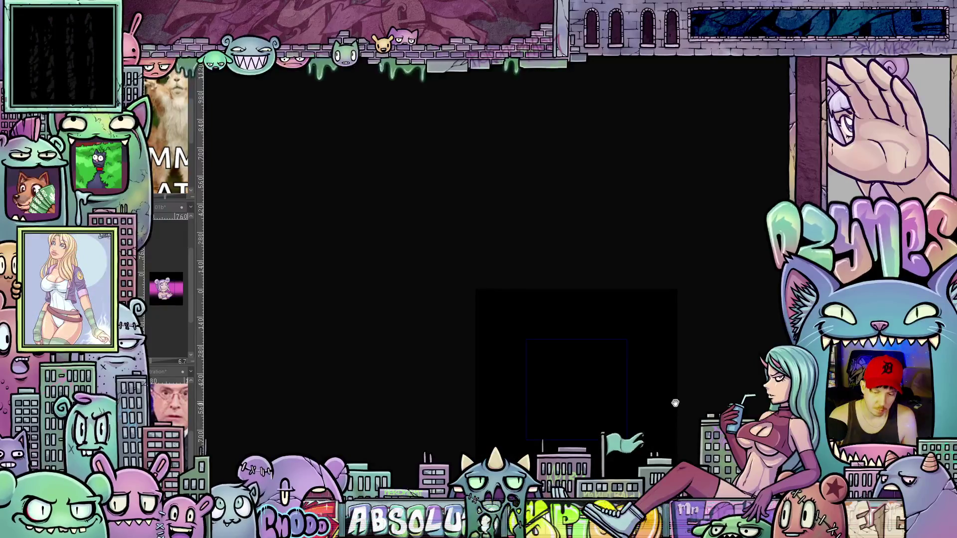
{"action": "scroll", "coordinate": [670, 394], "scroll_direction": "down", "scroll_amount": 3}
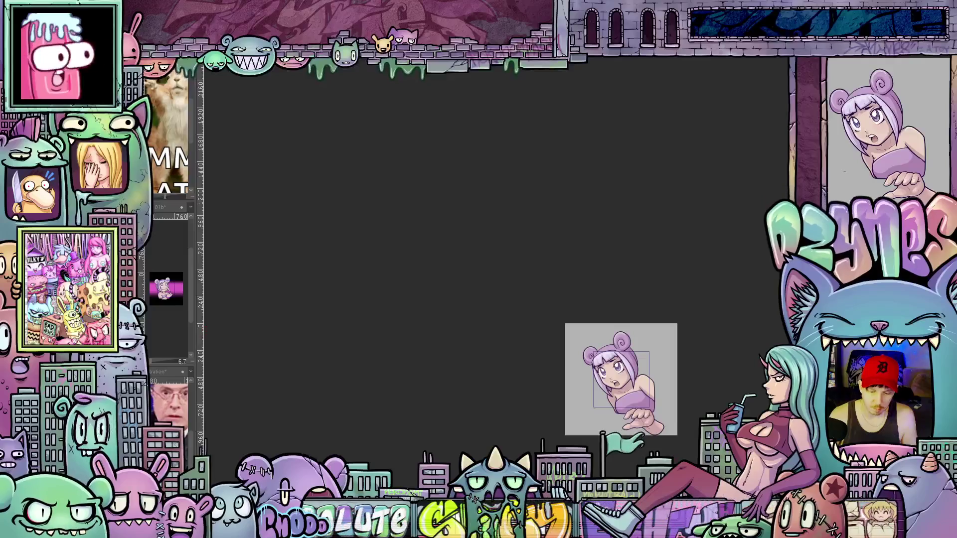
- Zoom in, start a Free Transform on the girl's frame, and toggle its bounds between inner frame and full canvas
{"action": "scroll", "coordinate": [692, 415], "scroll_direction": "up", "scroll_amount": 3}
{"action": "scroll", "coordinate": [693, 415], "scroll_direction": "up", "scroll_amount": 3}
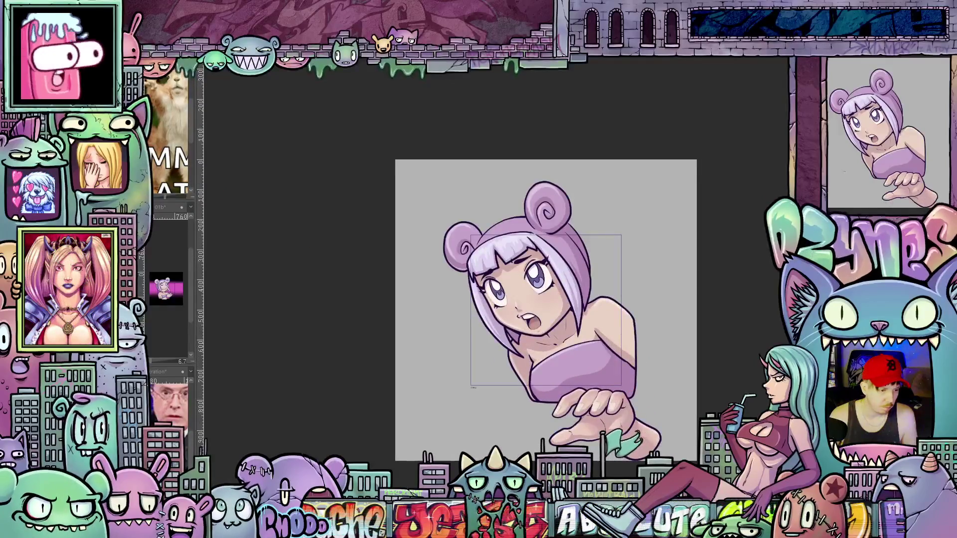
{"action": "key", "text": "ctrl+t"}
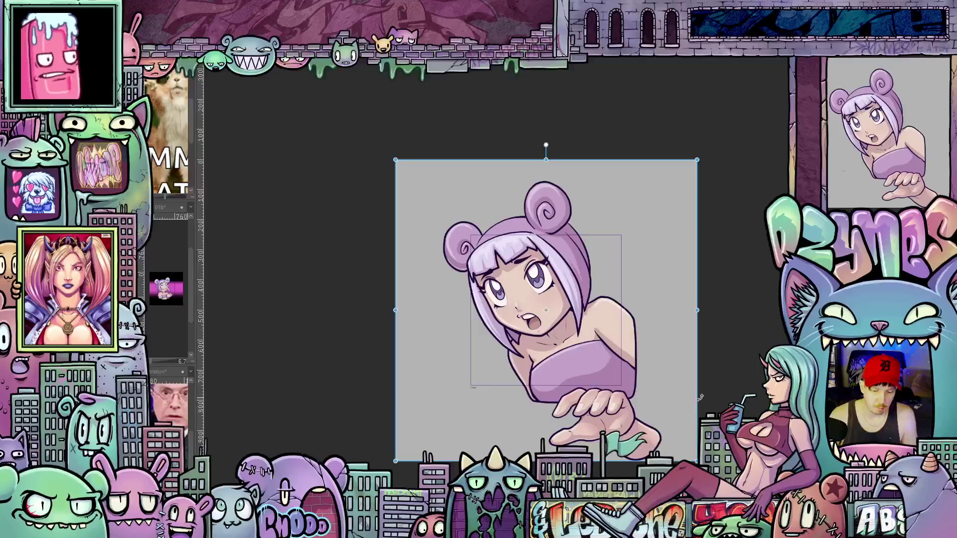
{"action": "scroll", "coordinate": [697, 411], "scroll_direction": "down", "scroll_amount": 2}
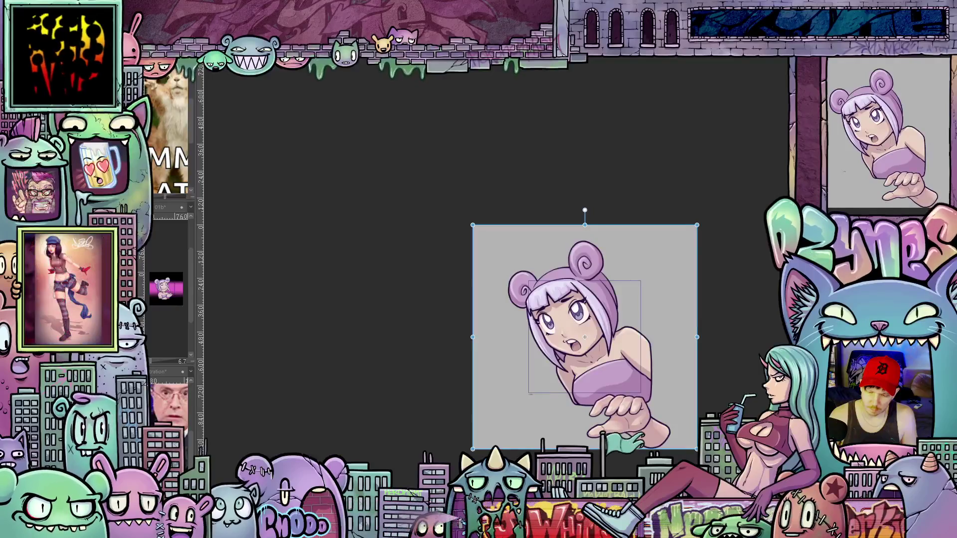
{"action": "key", "text": "Return"}
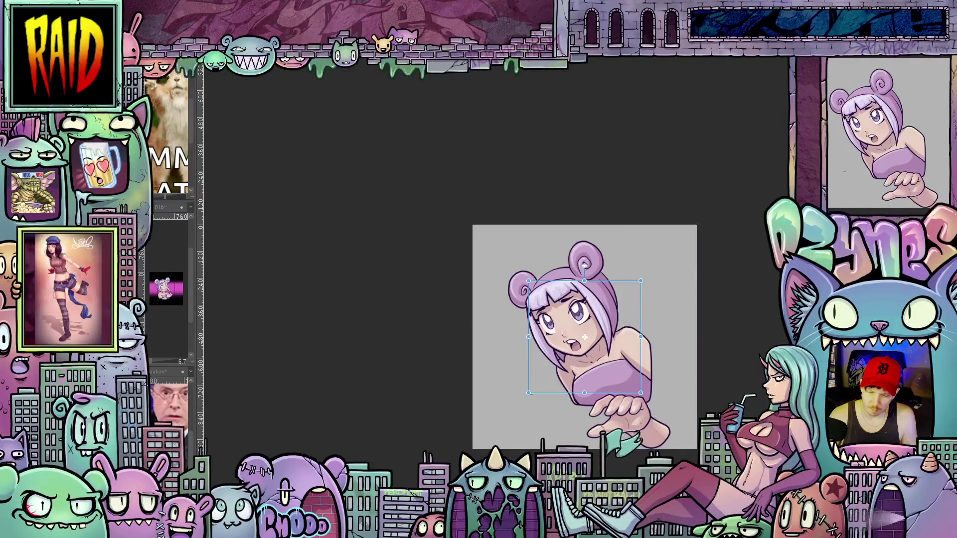
{"action": "key", "text": "ctrl+z"}
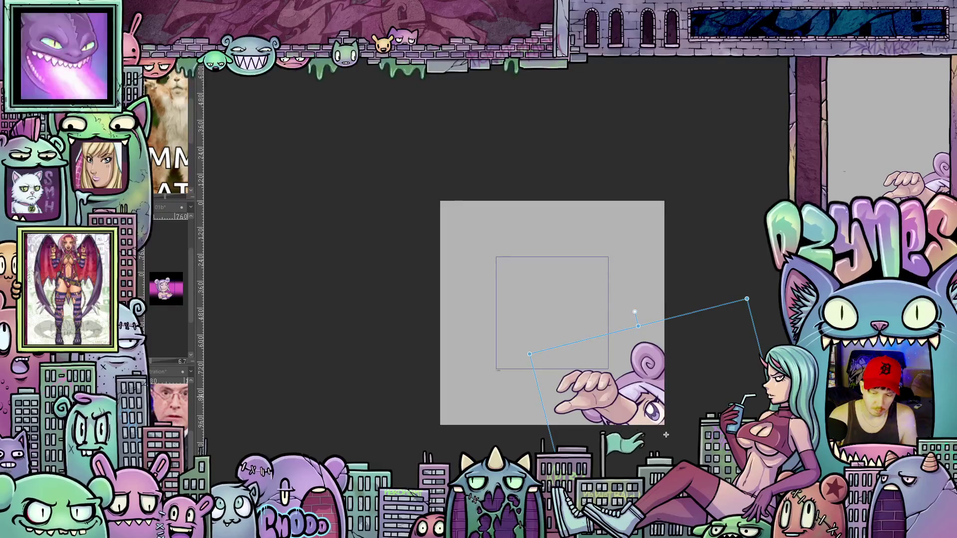
- Rotate the girl's frame slightly clockwise, nudge it two steps down and right, and drag it toward the lower right
{"action": "mouse_move", "coordinate": [666, 434]}
{"action": "left_mouse_down"}
{"action": "mouse_move", "coordinate": [734, 357]}
{"action": "mouse_move", "coordinate": [683, 295]}
{"action": "left_mouse_up"}
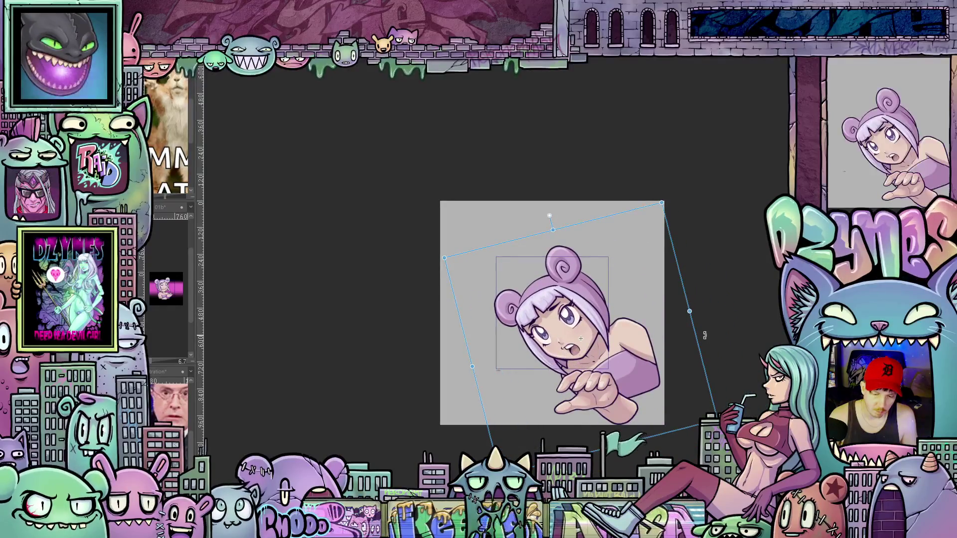
{"action": "mouse_move", "coordinate": [705, 336]}
{"action": "left_mouse_down"}
{"action": "mouse_move", "coordinate": [711, 383]}
{"action": "mouse_move", "coordinate": [679, 393]}
{"action": "mouse_move", "coordinate": [668, 380]}
{"action": "left_mouse_up"}
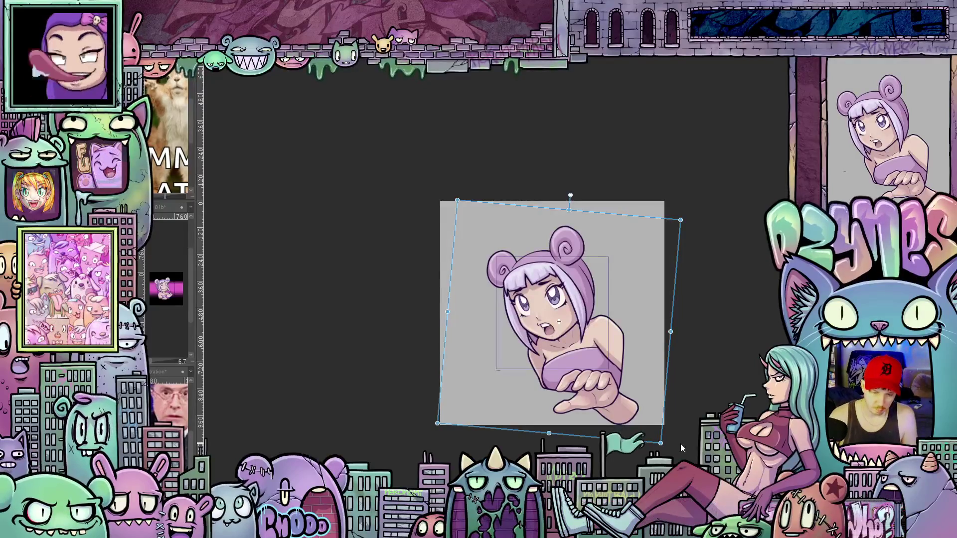
{"action": "key", "text": "Down"}
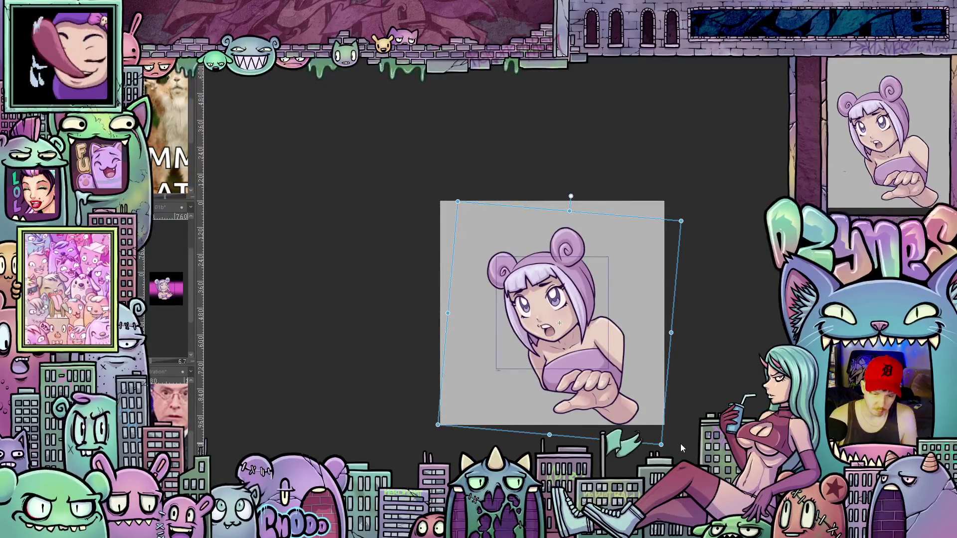
{"action": "key", "text": "Right"}
{"action": "key", "text": "Down"}
{"action": "key", "text": "Right"}
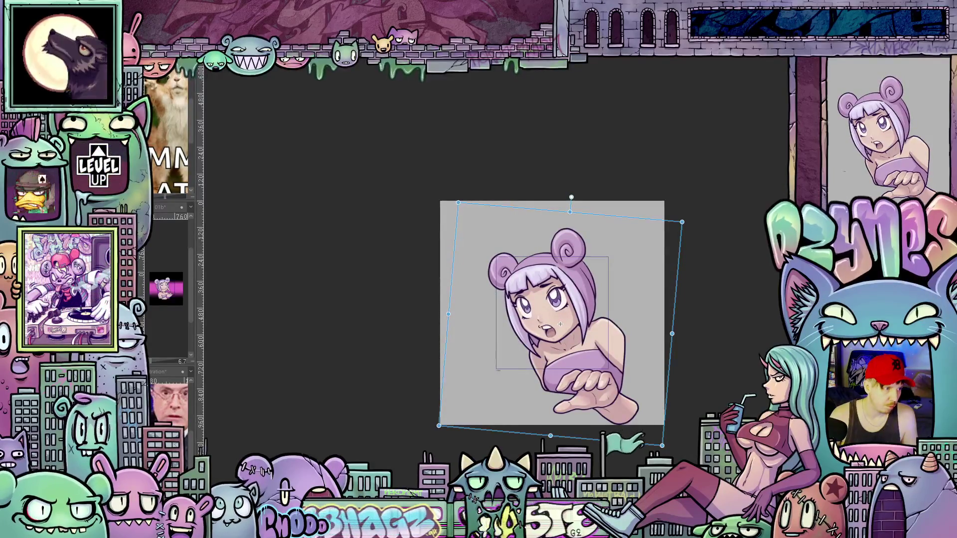
{"action": "left_click_drag", "start_coordinate": [560, 324], "coordinate": [666, 435]}
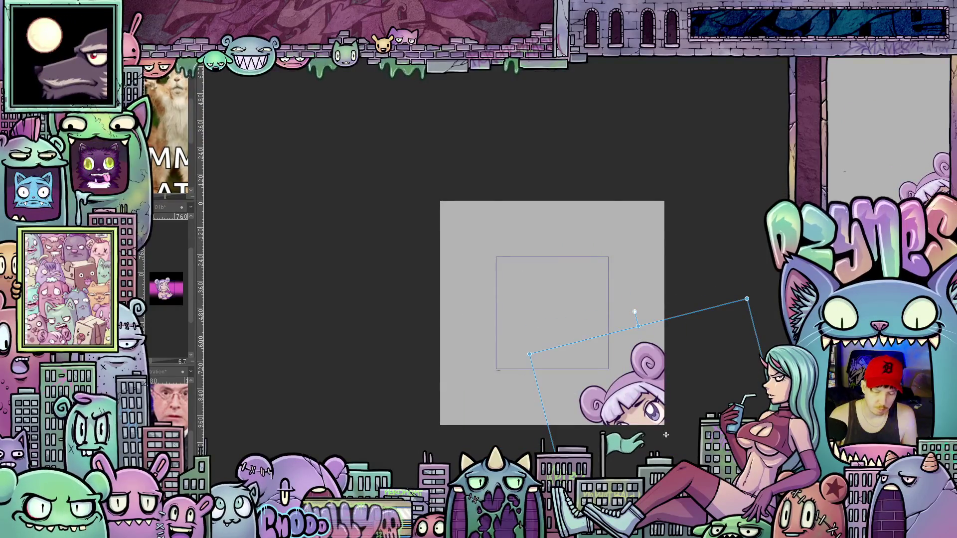
{"action": "key", "text": "Escape"}
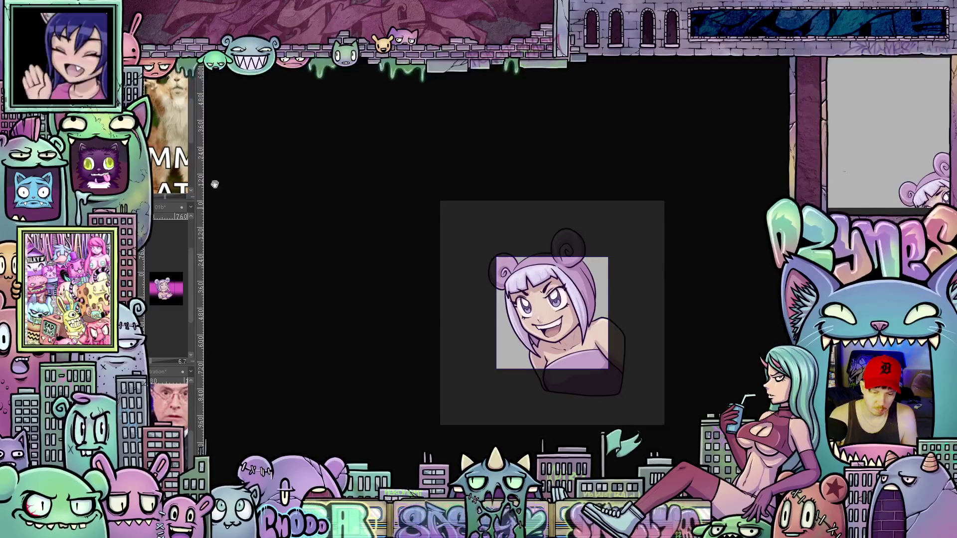
{"action": "key", "text": "ctrl+z"}
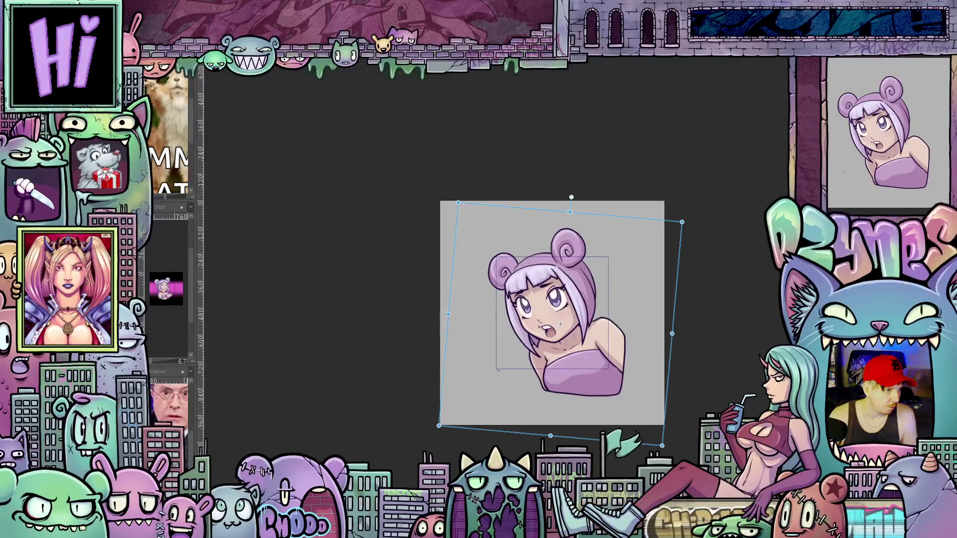
{"action": "left_click_drag", "start_coordinate": [561, 324], "coordinate": [666, 435]}
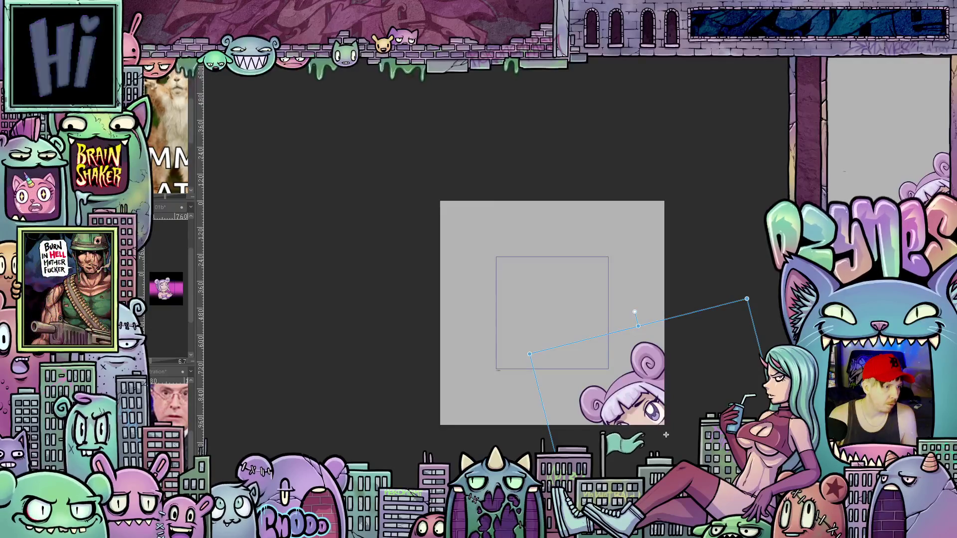
{"action": "key", "text": "Escape"}
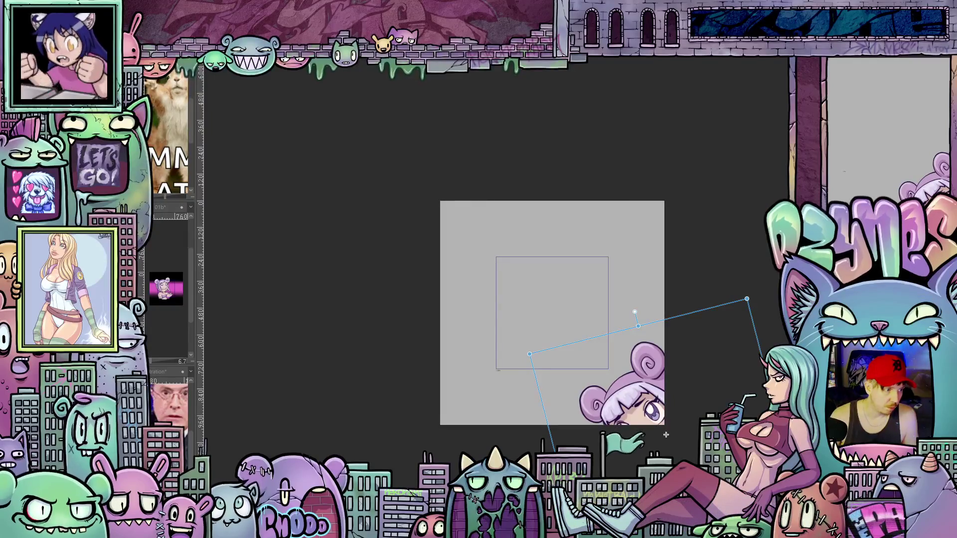
- Move the girl to the bottom-right corner as her starting position, with only her head peeking in, and preview it
{"action": "mouse_move", "coordinate": [666, 435]}
{"action": "left_mouse_down"}
{"action": "mouse_move", "coordinate": [558, 322]}
{"action": "mouse_move", "coordinate": [666, 435]}
{"action": "left_mouse_up"}
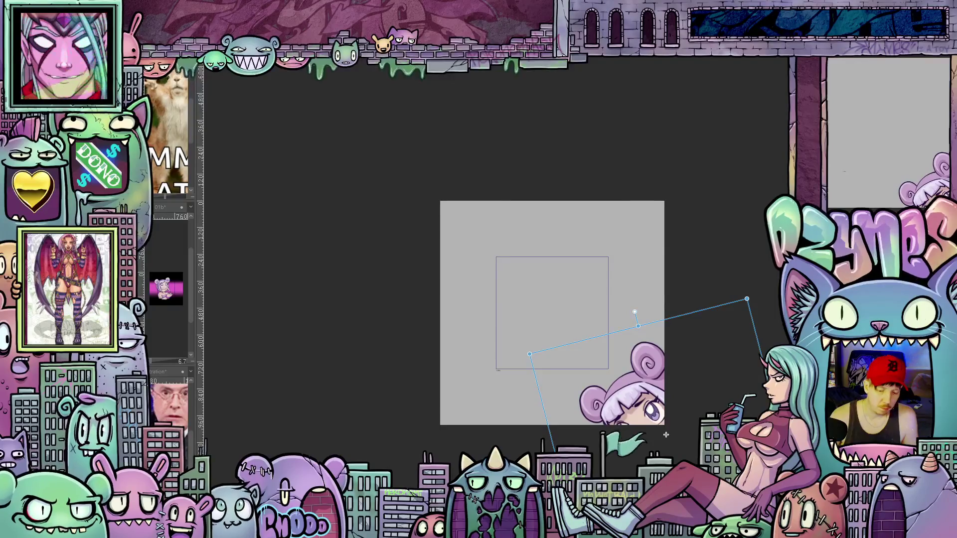
{"action": "key", "text": "Escape"}
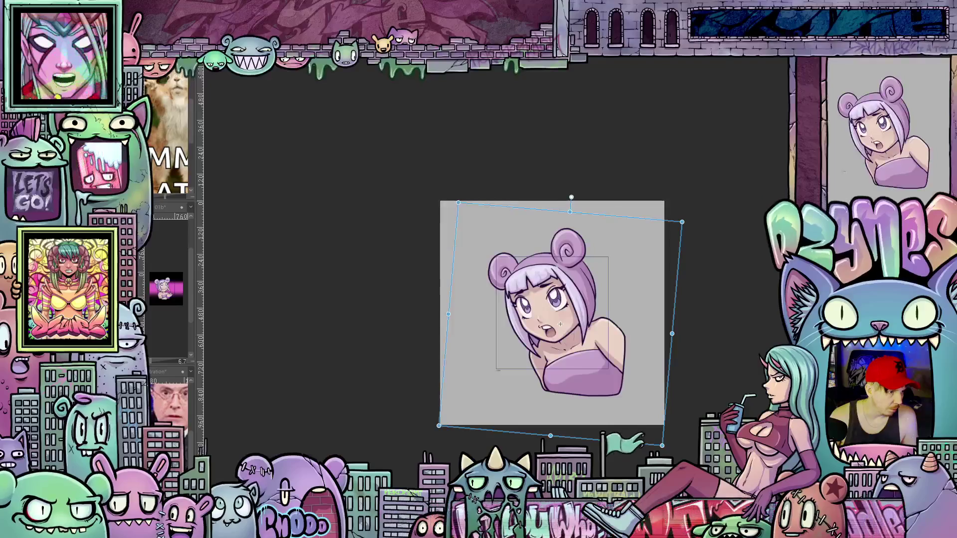
{"action": "left_click_drag", "start_coordinate": [560, 325], "coordinate": [560, 324]}
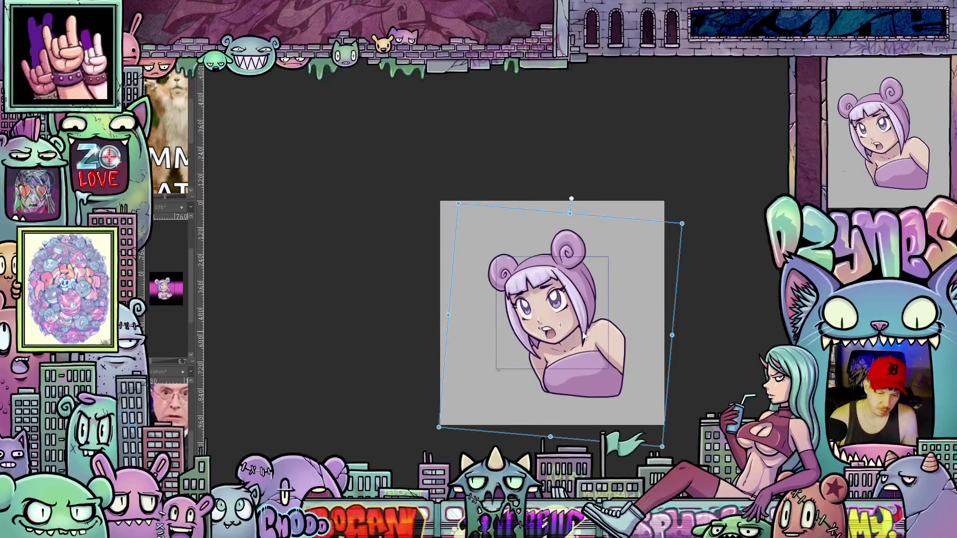
{"action": "left_click_drag", "start_coordinate": [584, 337], "coordinate": [584, 337]}
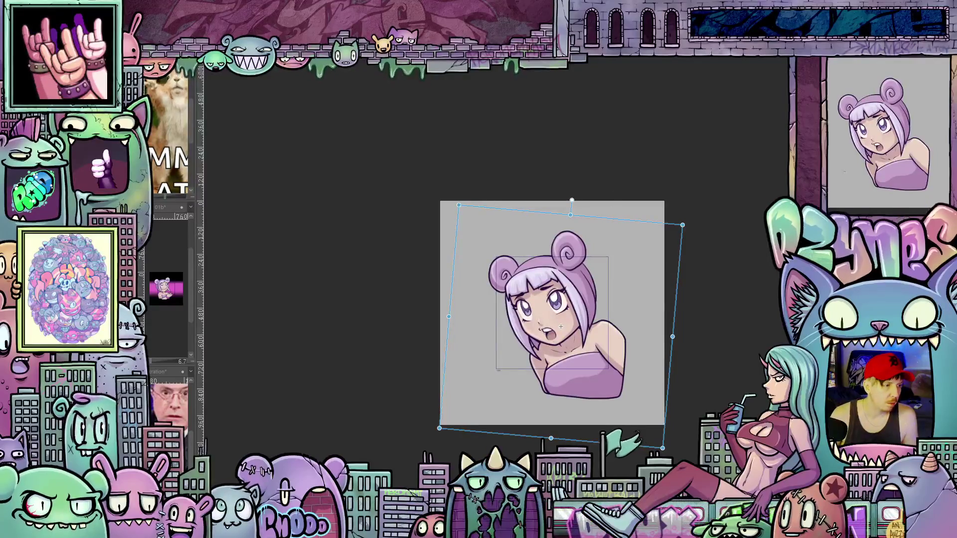
{"action": "left_click_drag", "start_coordinate": [561, 327], "coordinate": [666, 435]}
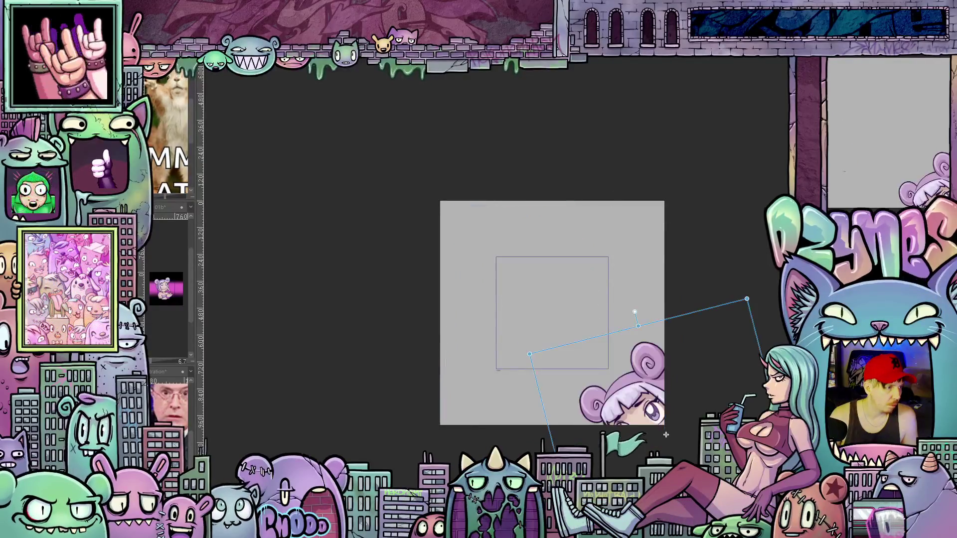
{"action": "key", "text": "Escape"}
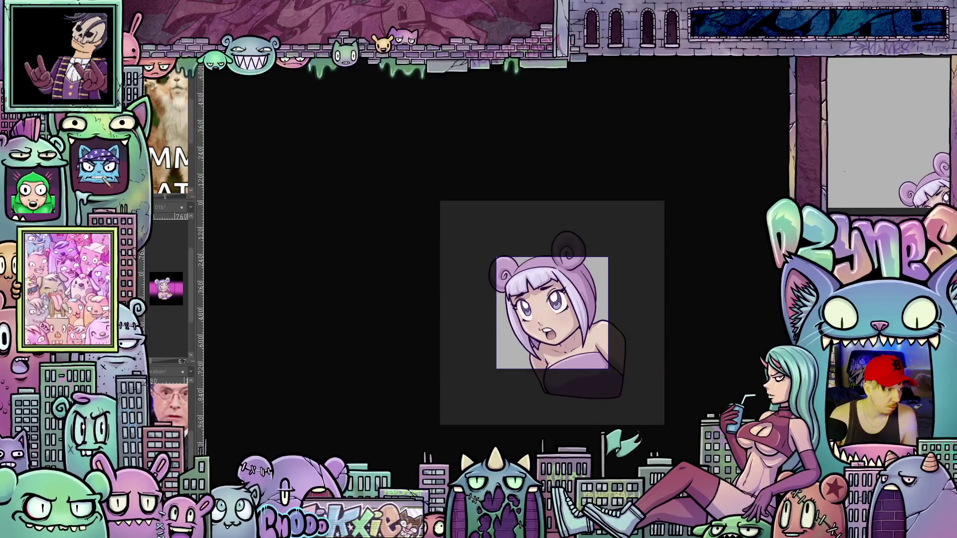
{"action": "key", "text": "ctrl+z"}
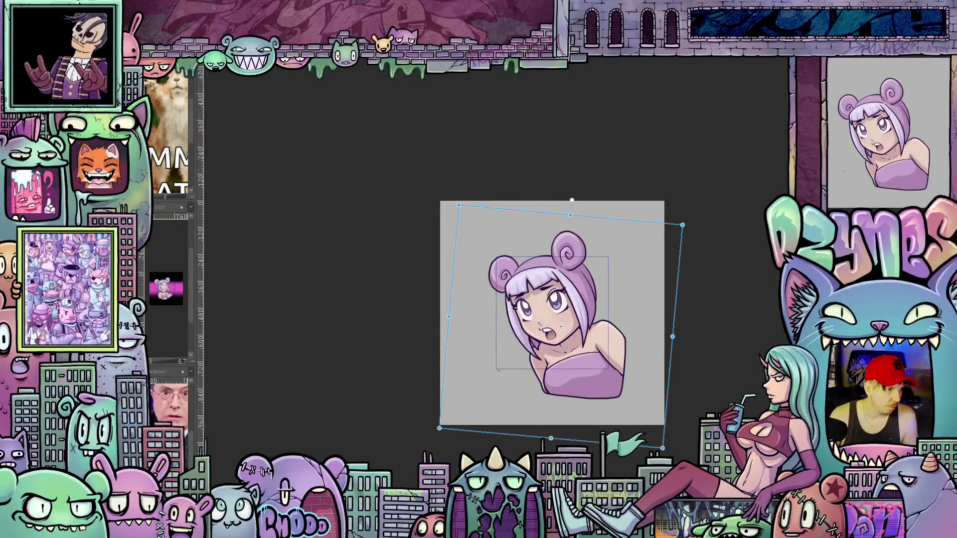
{"action": "left_click_drag", "start_coordinate": [561, 327], "coordinate": [666, 435]}
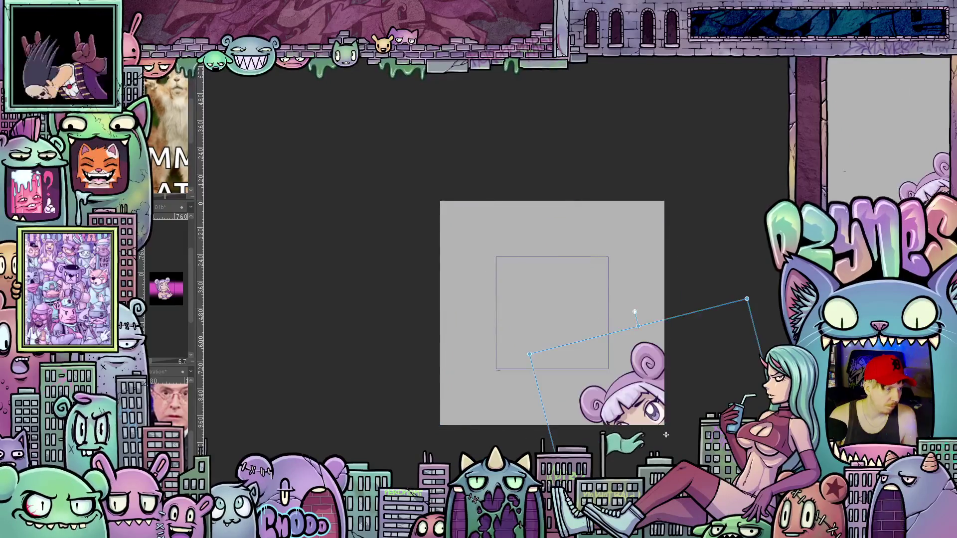
{"action": "key", "text": "Escape"}
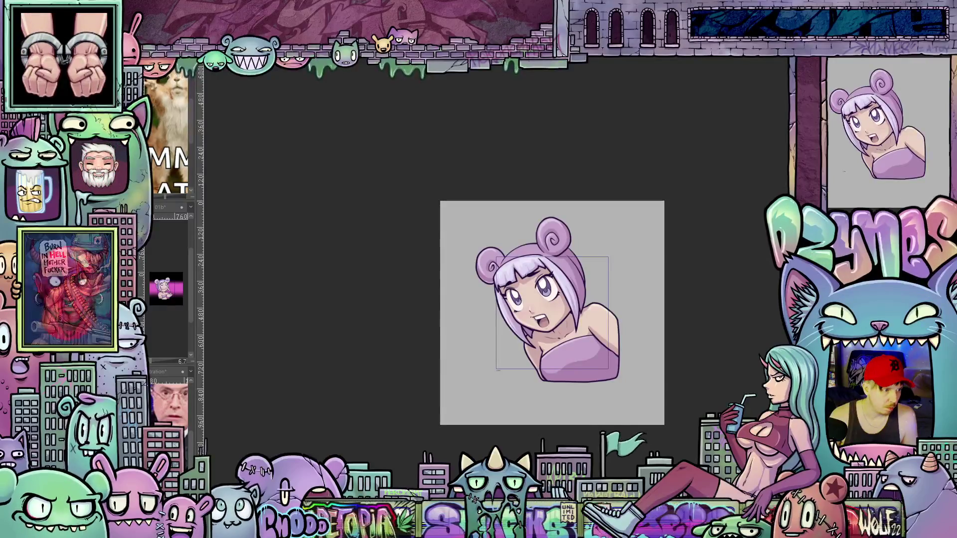
- Step to the smiling-face frames and test an eyebrow touch-up, reverting to round eyes
{"action": "key", "text": "ctrl+z"}
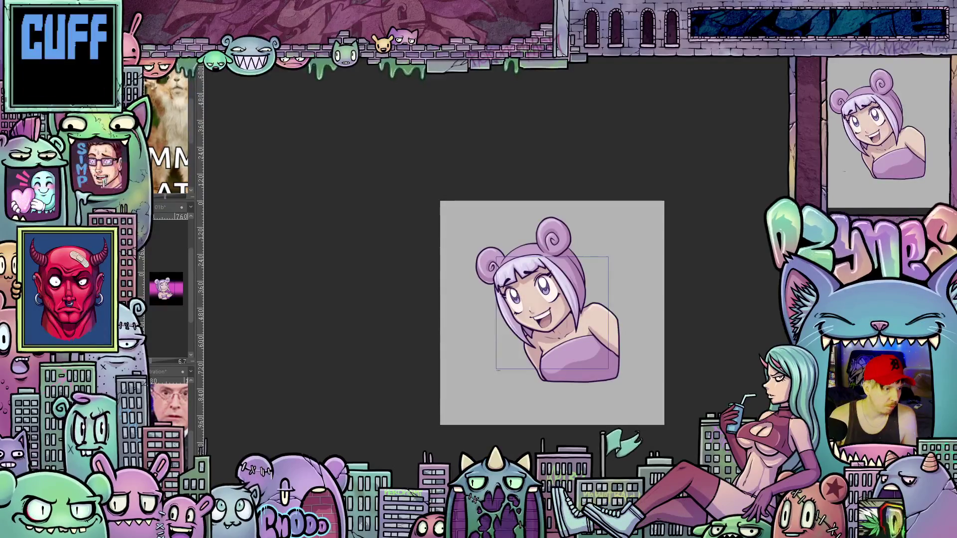
{"action": "key", "text": "ctrl+z"}
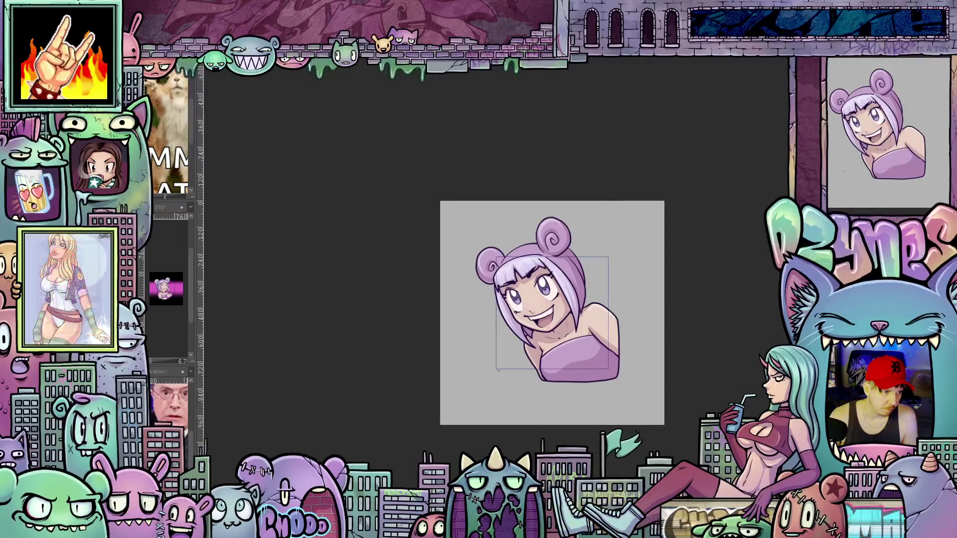
{"action": "left_click_drag", "start_coordinate": [529, 282], "coordinate": [558, 273]}
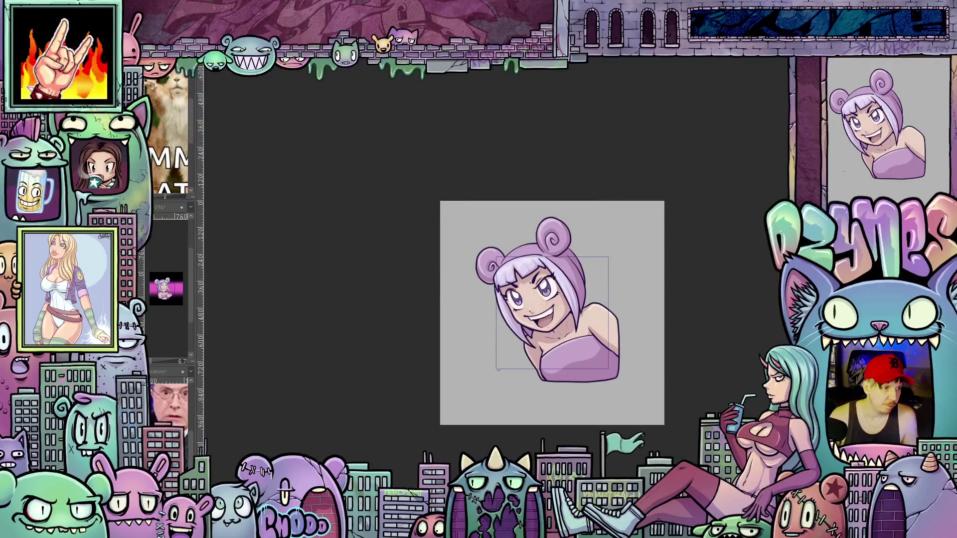
{"action": "key", "text": "ctrl+z"}
{"action": "key", "text": "ctrl+z"}
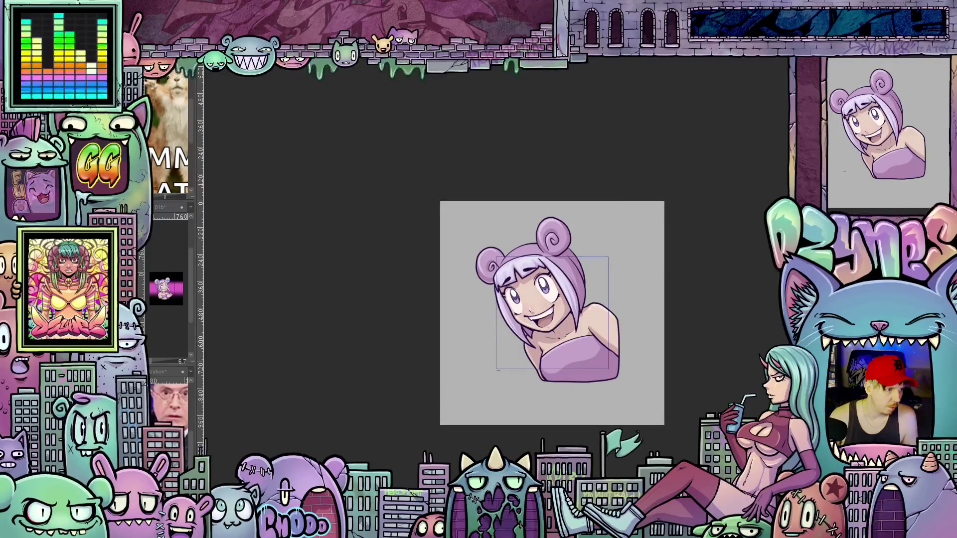
- On the enlarged, tilted keyframe, adjust the girl's scale and rotation, then move her to the bottom-right corner
{"action": "key", "text": "ctrl+z"}
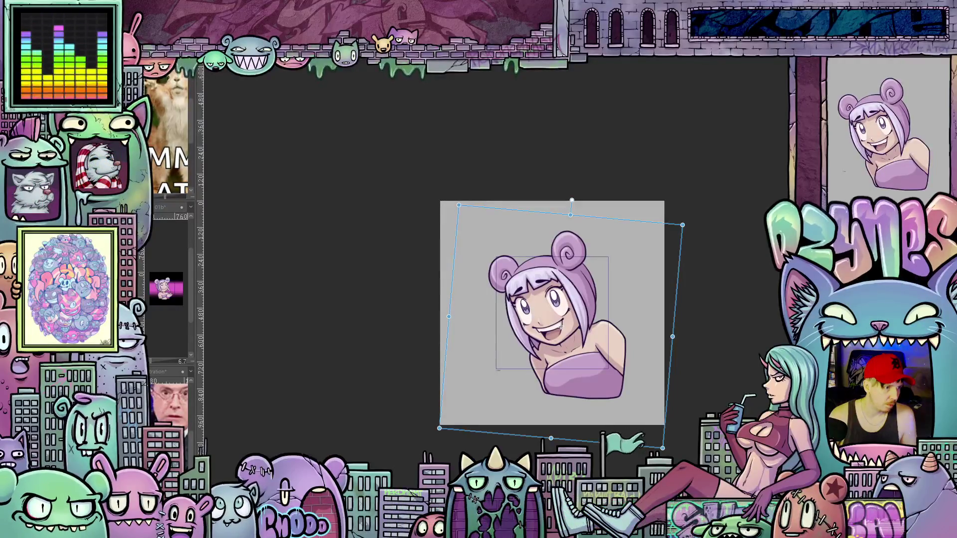
{"action": "key", "text": "ctrl+z"}
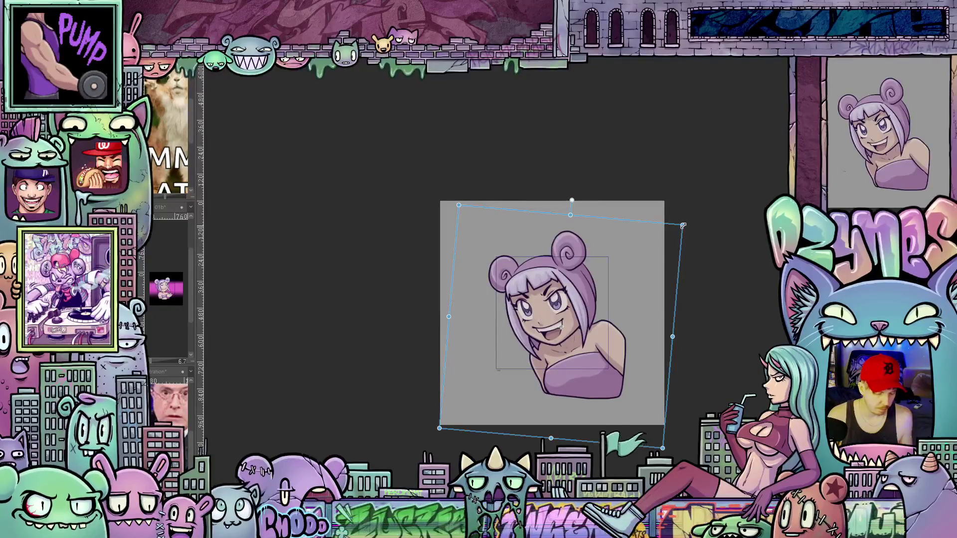
{"action": "left_click_drag", "start_coordinate": [683, 225], "coordinate": [761, 182]}
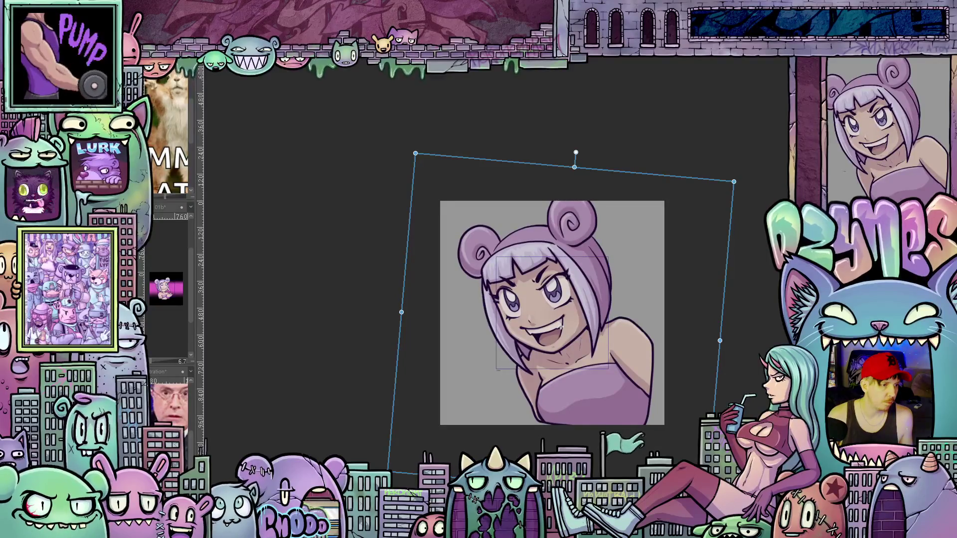
{"action": "key", "text": "ctrl+z"}
{"action": "key", "text": "ctrl+z"}
{"action": "key", "text": "ctrl+z"}
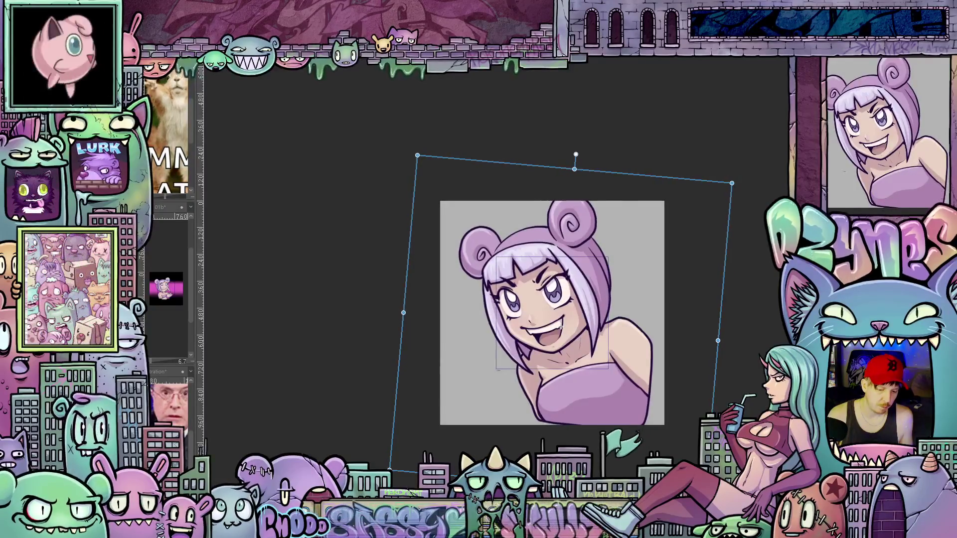
{"action": "key", "text": "ctrl+z"}
{"action": "key", "text": "ctrl+z"}
{"action": "key", "text": "ctrl+z"}
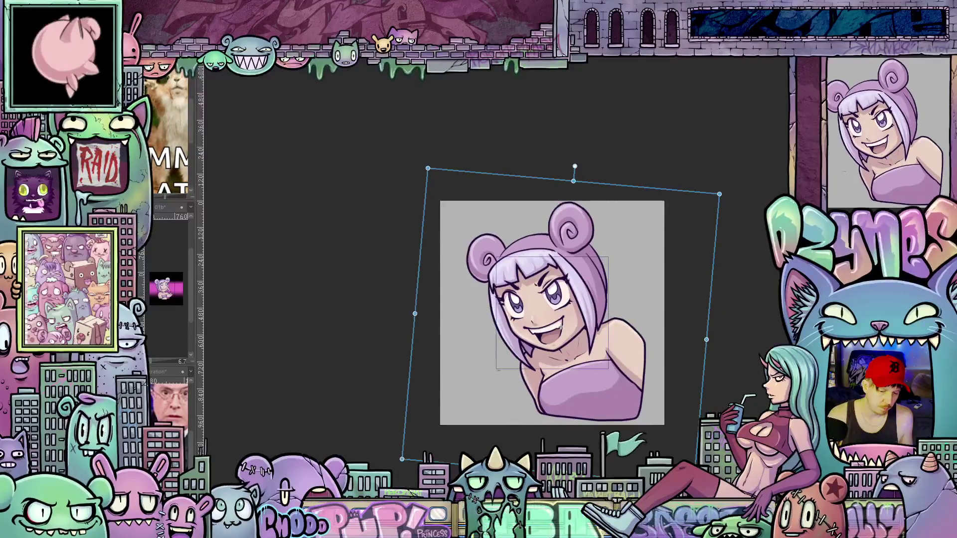
{"action": "key", "text": "ctrl+z"}
{"action": "key", "text": "ctrl+z"}
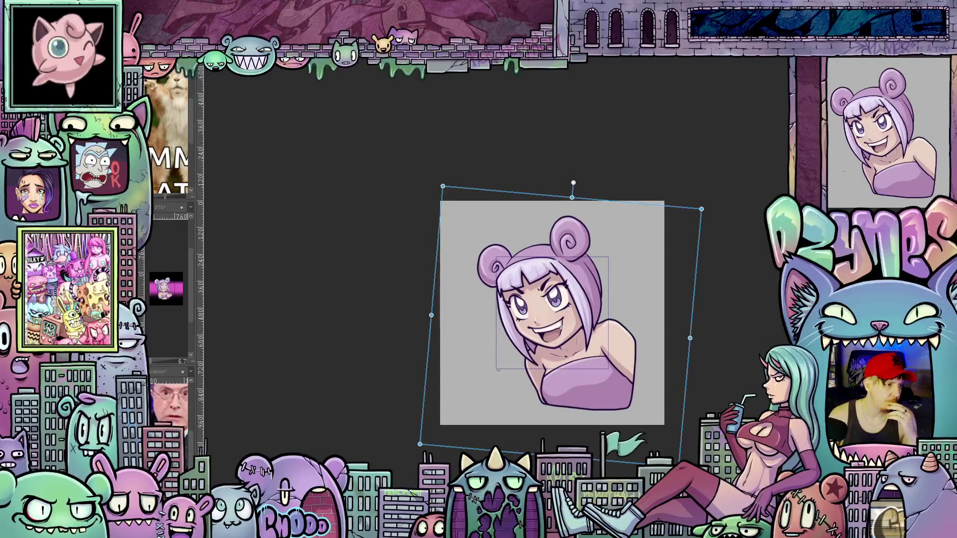
{"action": "left_click_drag", "start_coordinate": [561, 326], "coordinate": [666, 435]}
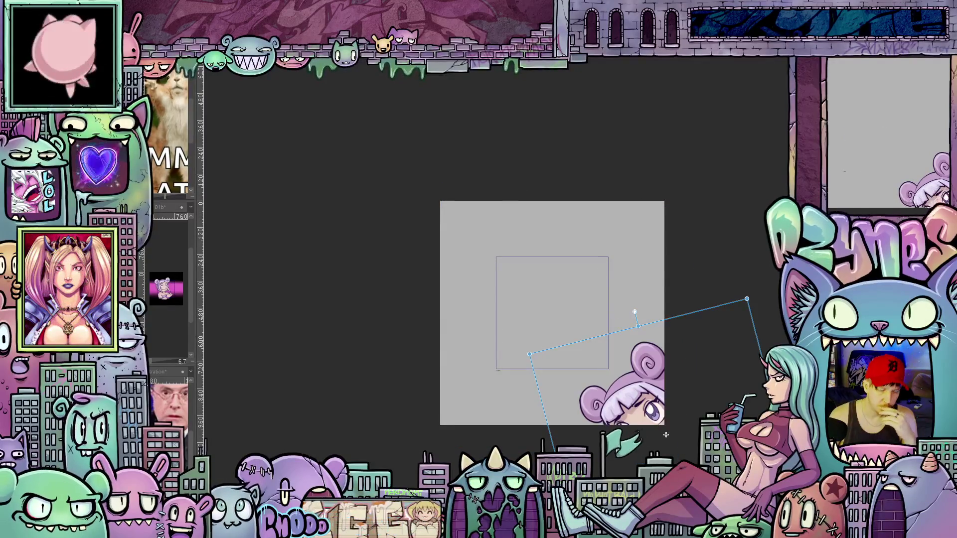
- Play the animation, step through the girl's scale and tilt keyframes, and test then undo an off-canvas shift
{"action": "key", "text": "Return"}
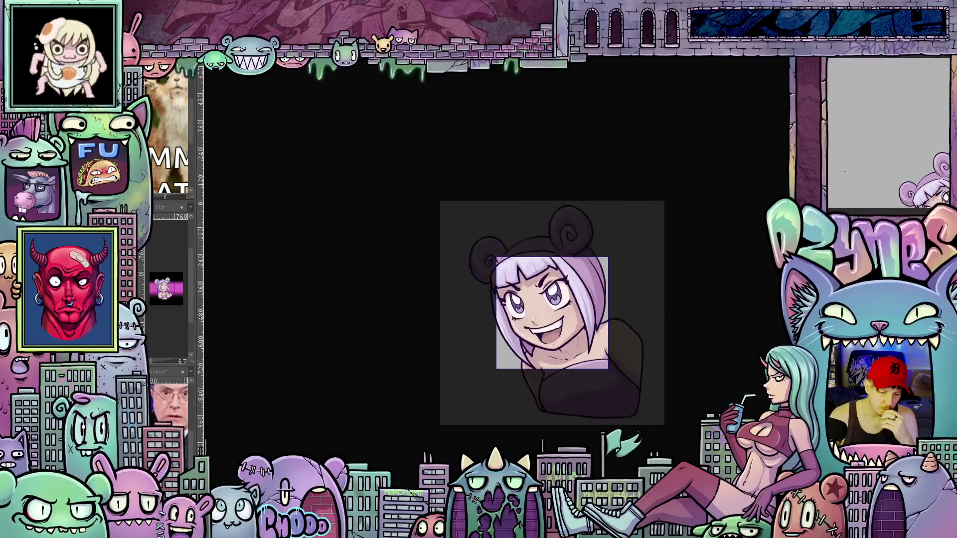
{"action": "key", "text": "space"}
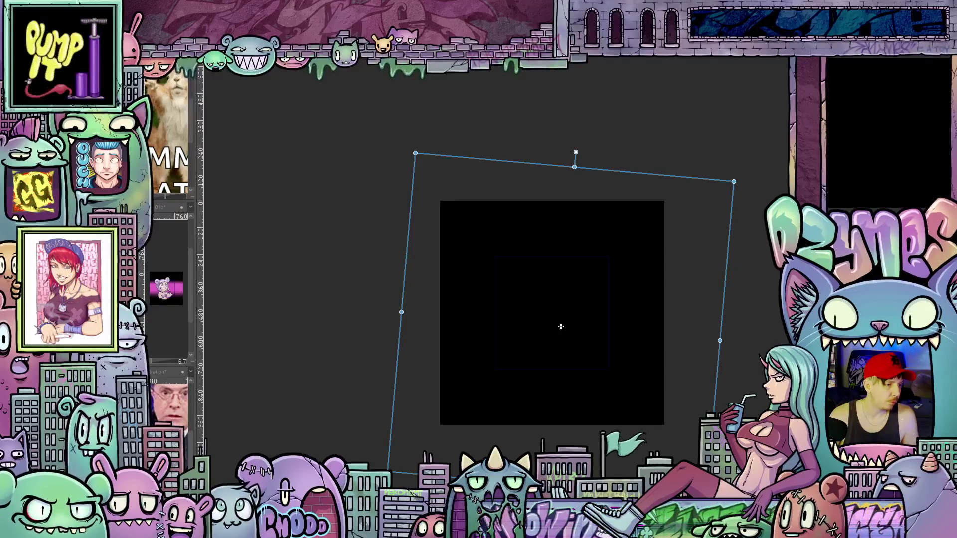
{"action": "key", "text": "Return"}
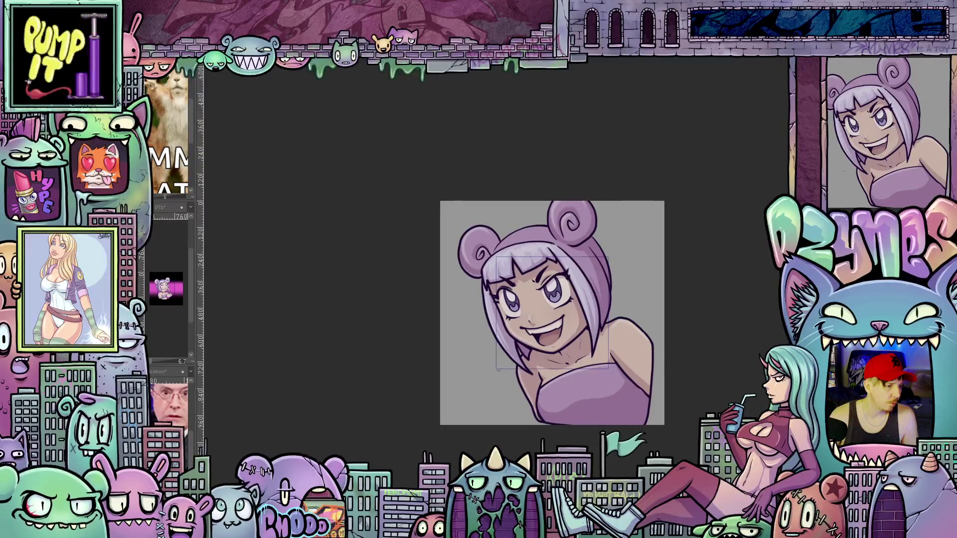
{"action": "key", "text": "ctrl+z"}
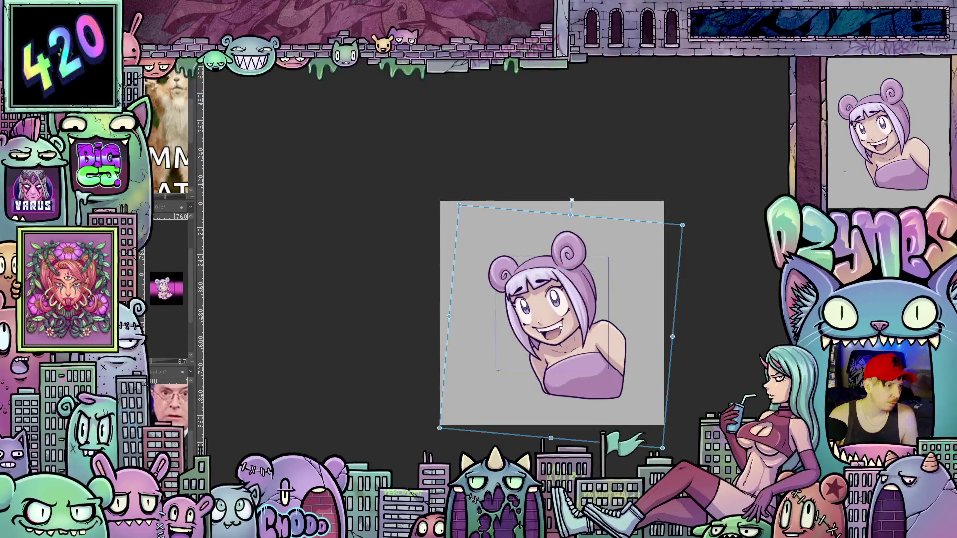
{"action": "key", "text": "Escape"}
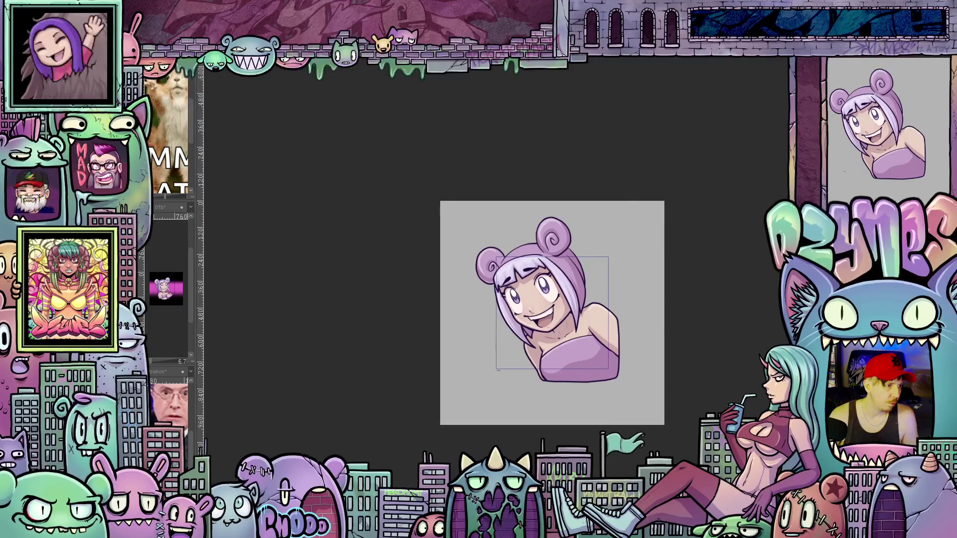
{"action": "key", "text": "ctrl+z"}
{"action": "left_click_drag", "start_coordinate": [561, 327], "coordinate": [666, 435]}
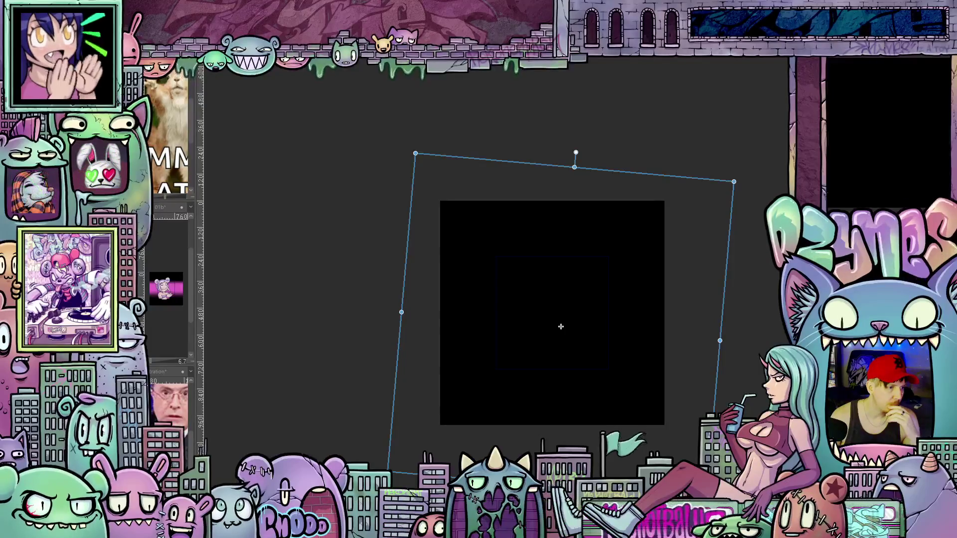
{"action": "key", "text": "Escape"}
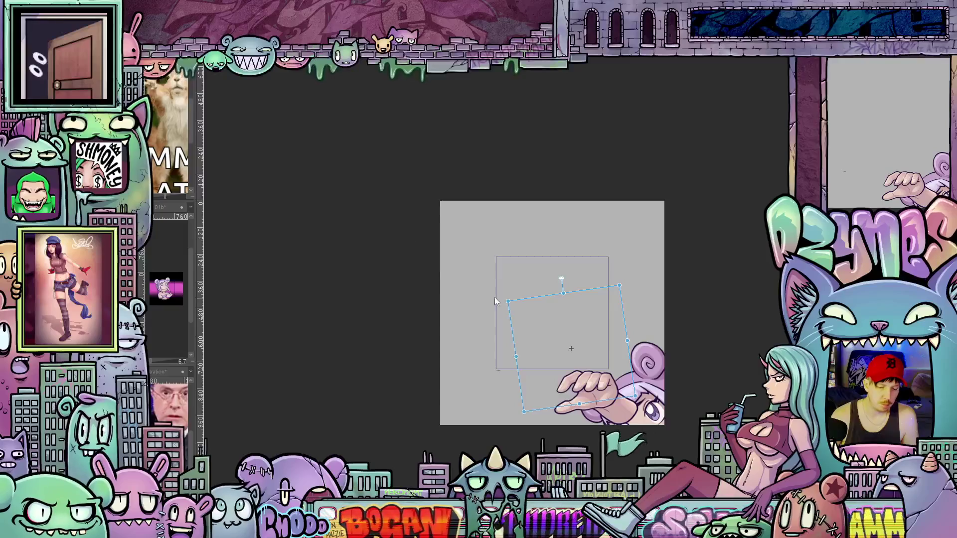
- Step through the girl's frames back to the smiling one and drag the reaching hand lower in the frame
{"action": "scroll", "coordinate": [495, 273], "scroll_direction": "up", "scroll_amount": 3}
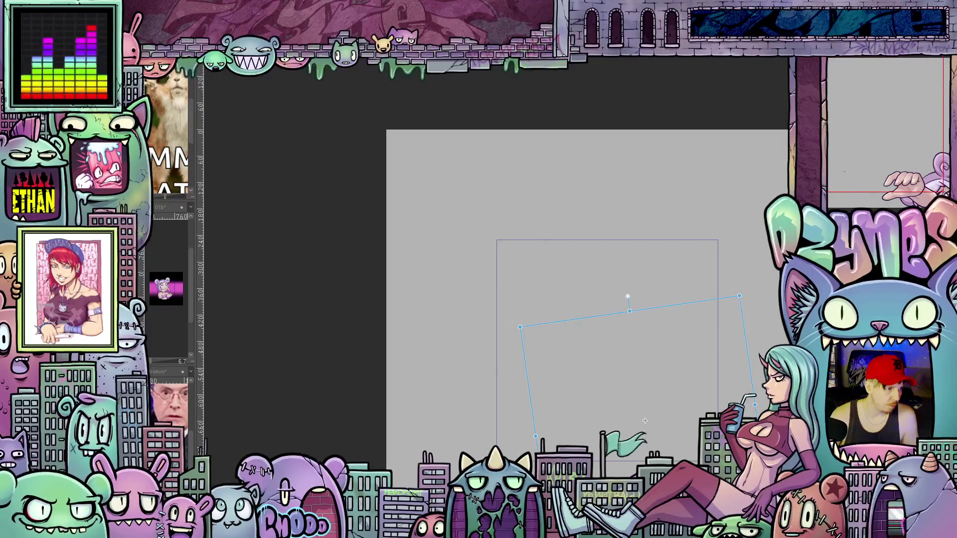
{"action": "key", "text": "Return"}
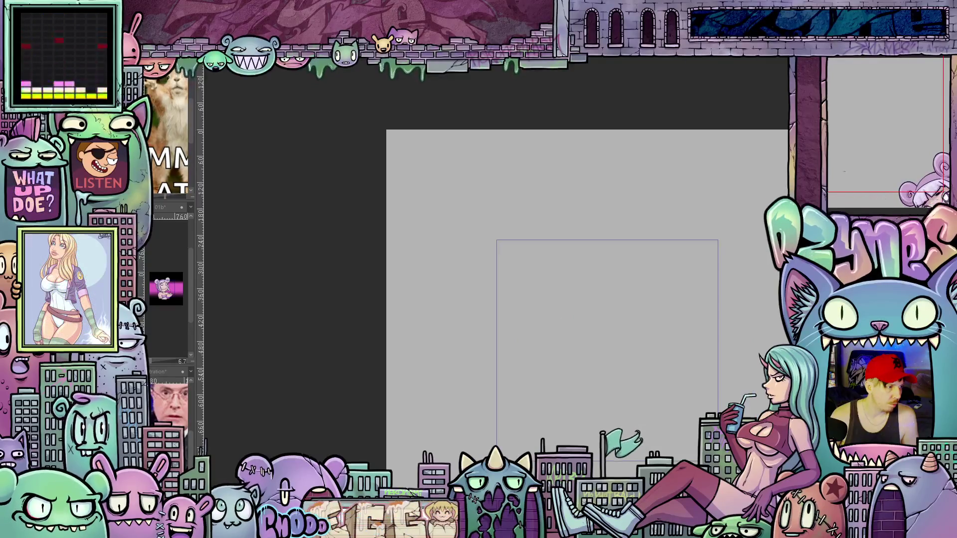
{"action": "key", "text": "ctrl+z"}
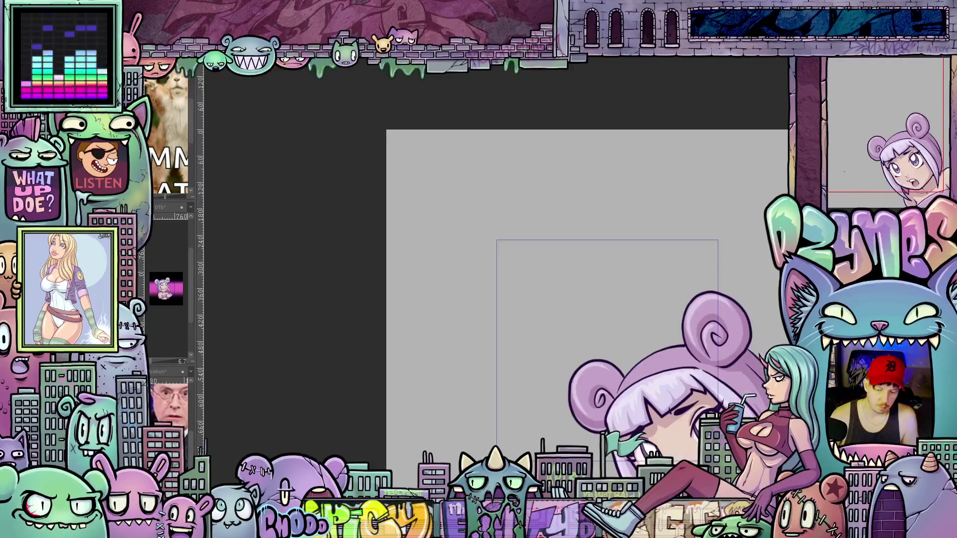
{"action": "key", "text": "ctrl+z"}
{"action": "key", "text": "ctrl+z"}
{"action": "key", "text": "ctrl+z"}
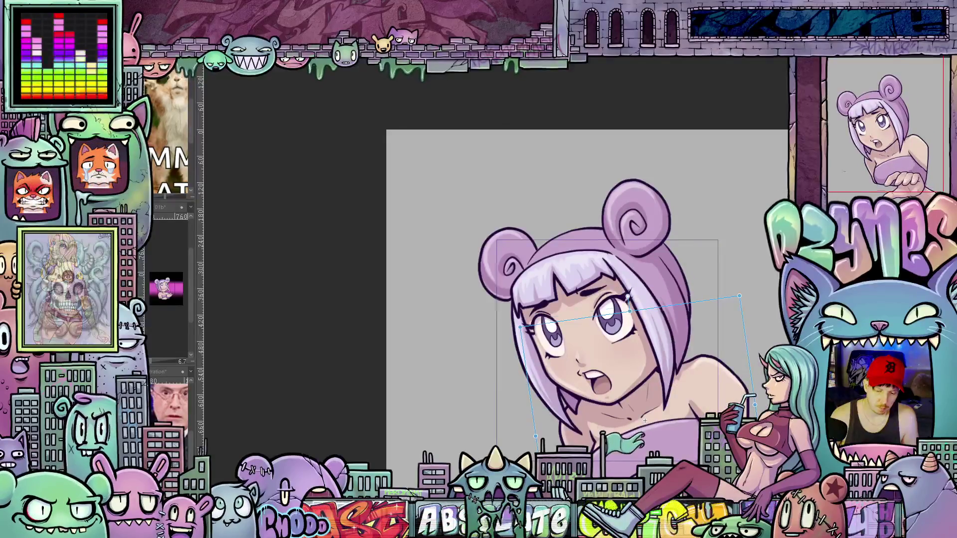
{"action": "key", "text": "ctrl+z"}
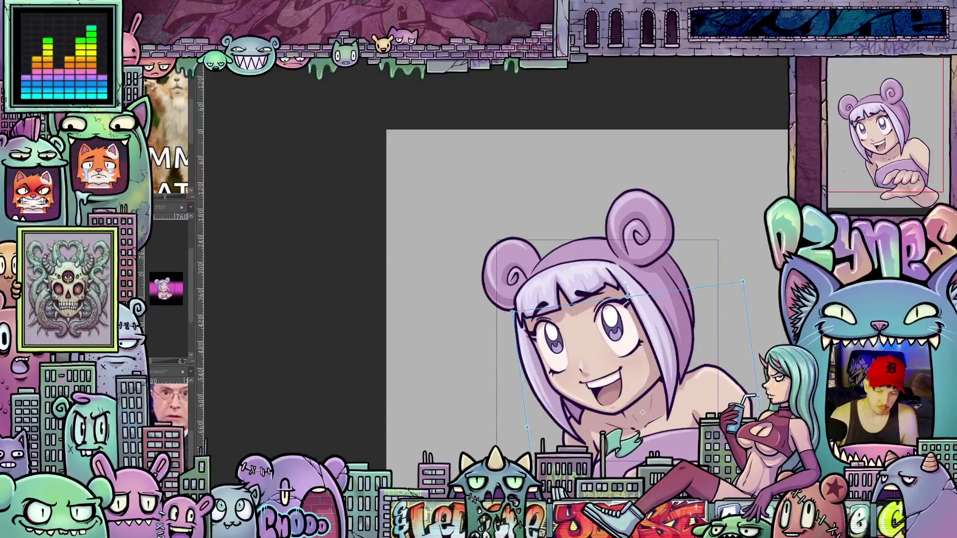
{"action": "key", "text": "ctrl+z"}
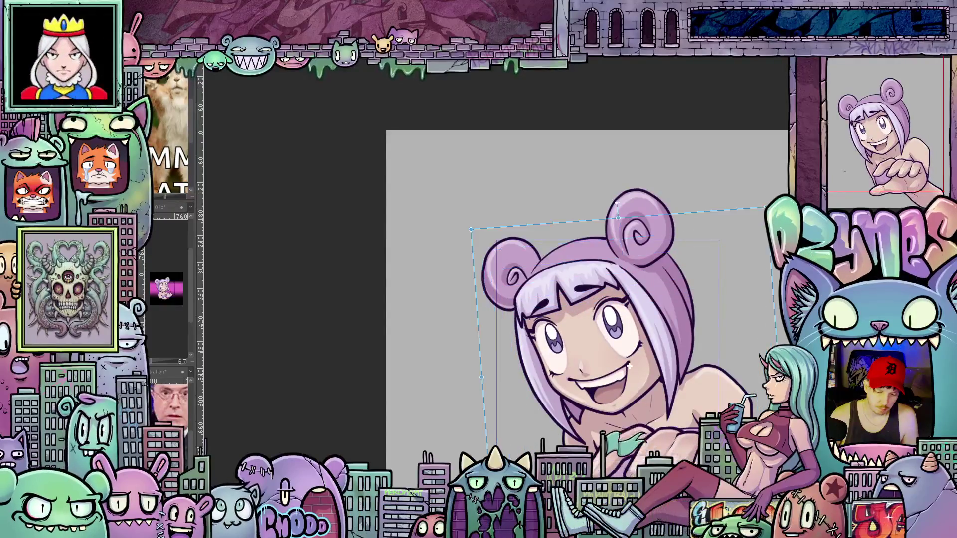
{"action": "key", "text": "ctrl+z"}
{"action": "key", "text": "ctrl+z"}
{"action": "key", "text": "ctrl+z"}
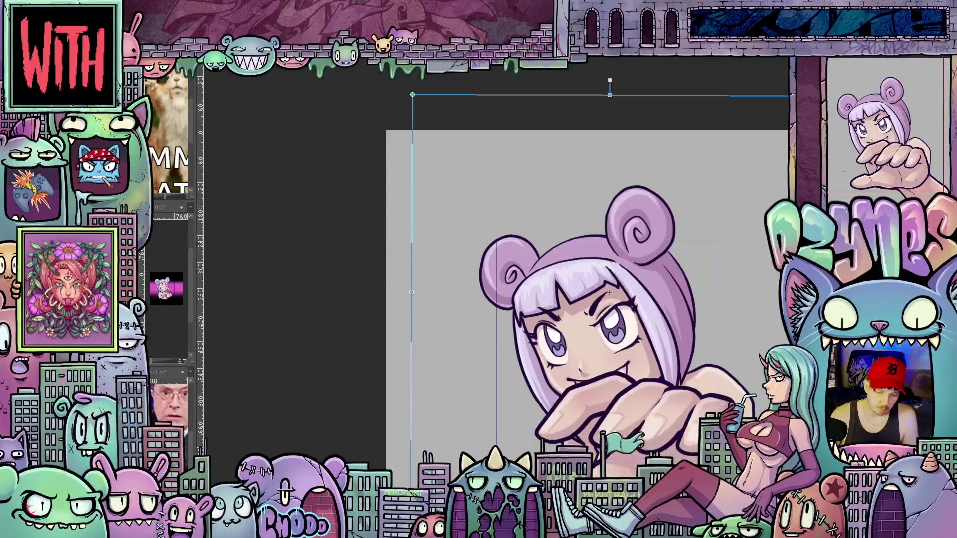
{"action": "key", "text": "ctrl+z"}
{"action": "key", "text": "ctrl+z"}
{"action": "key", "text": "ctrl+z"}
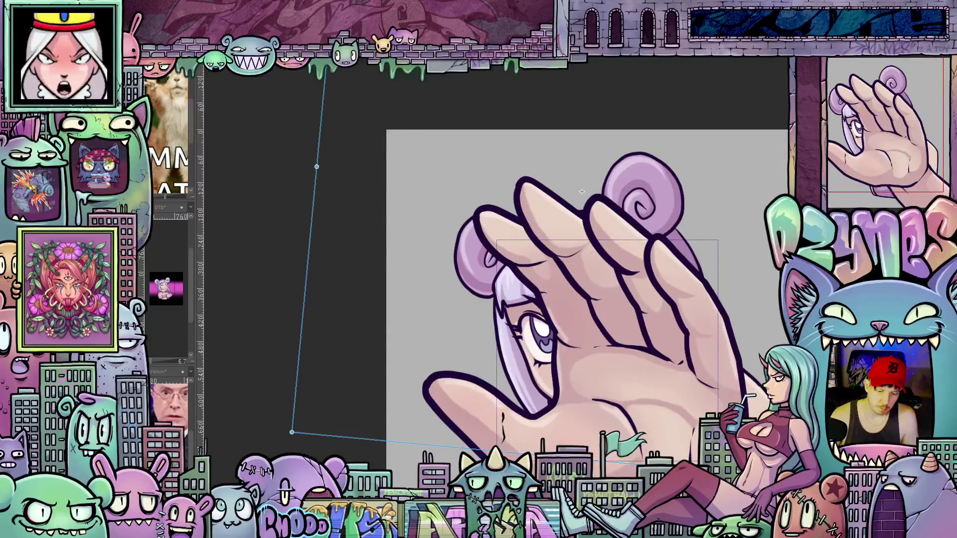
{"action": "key", "text": "ctrl+Tab"}
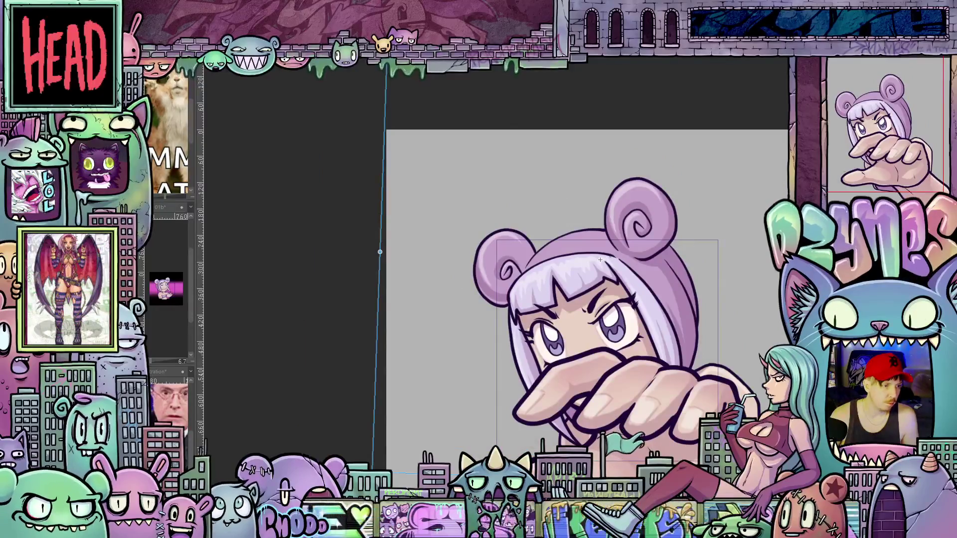
{"action": "key", "text": "ctrl+Tab"}
{"action": "left_click_drag", "start_coordinate": [634, 378], "coordinate": [641, 406]}
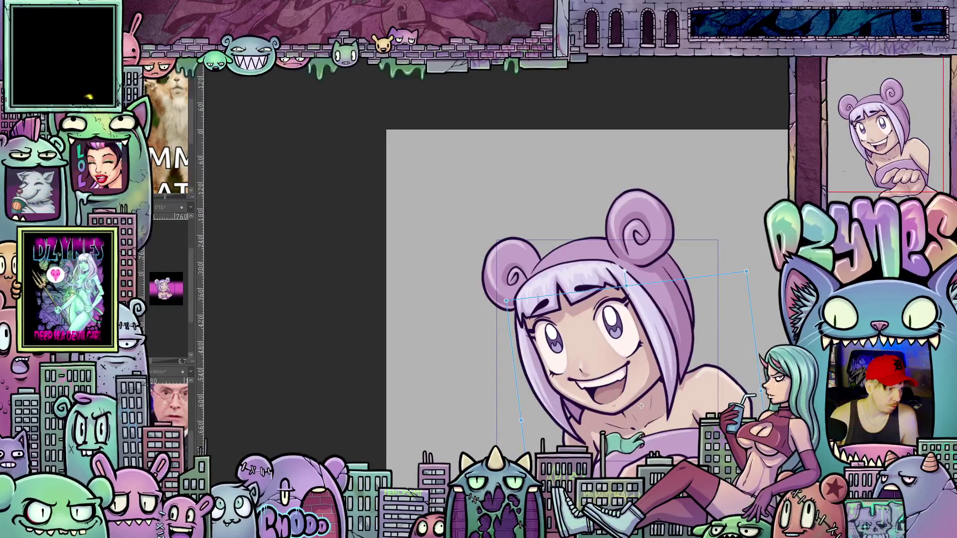
{"action": "mouse_move", "coordinate": [641, 406]}
{"action": "left_mouse_down"}
{"action": "mouse_move", "coordinate": [645, 422]}
{"action": "mouse_move", "coordinate": [559, 103]}
{"action": "left_mouse_up"}
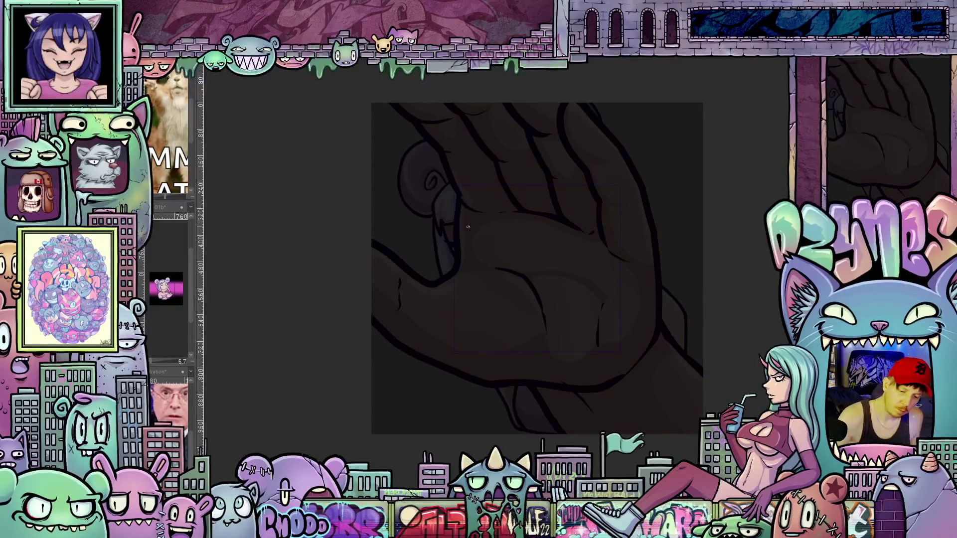
- Sketch the word GIMME in blue pencil and shift it left
{"action": "left_click_drag", "start_coordinate": [451, 214], "coordinate": [470, 277]}
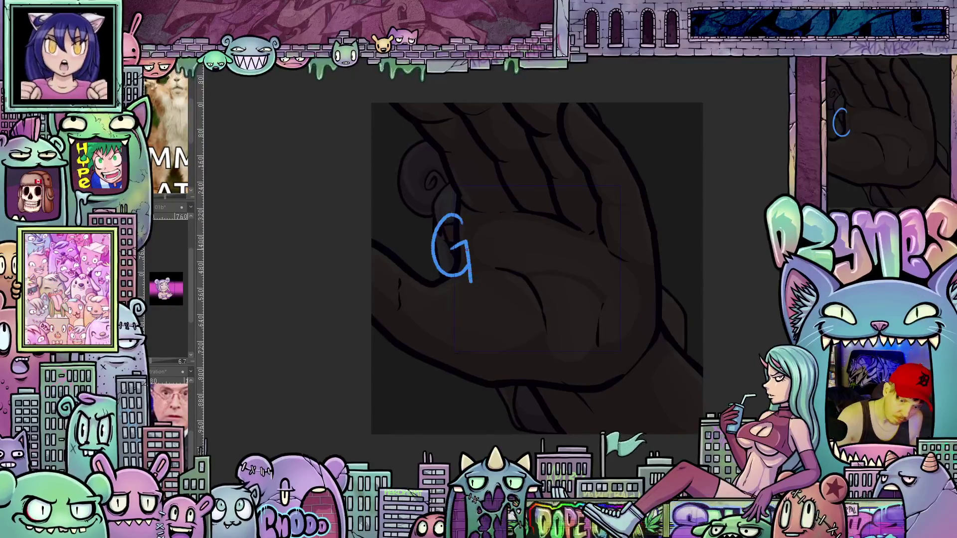
{"action": "mouse_move", "coordinate": [483, 220]}
{"action": "left_mouse_down"}
{"action": "mouse_move", "coordinate": [484, 270]}
{"action": "mouse_move", "coordinate": [501, 271]}
{"action": "left_mouse_up"}
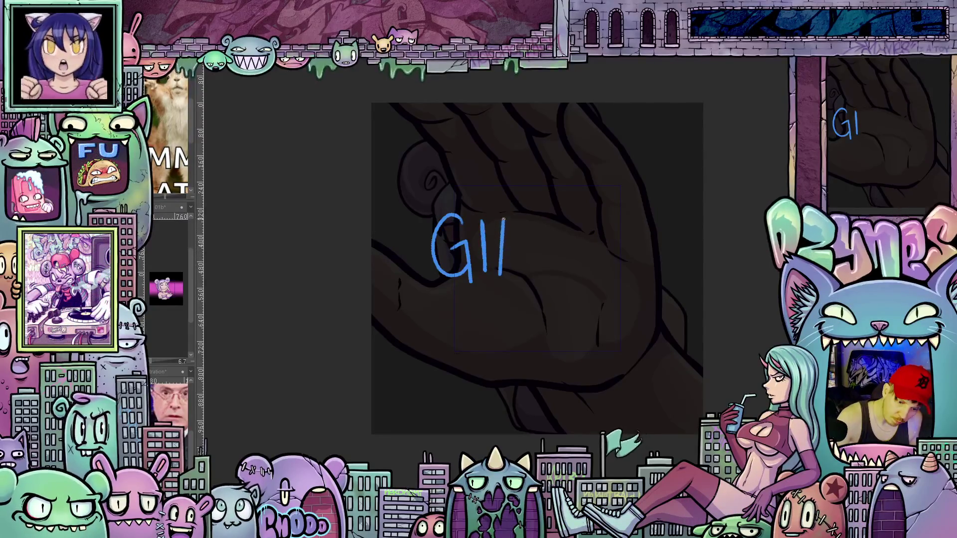
{"action": "mouse_move", "coordinate": [536, 223]}
{"action": "left_mouse_down"}
{"action": "mouse_move", "coordinate": [532, 288]}
{"action": "mouse_move", "coordinate": [549, 223]}
{"action": "mouse_move", "coordinate": [582, 286]}
{"action": "mouse_move", "coordinate": [618, 274]}
{"action": "left_mouse_up"}
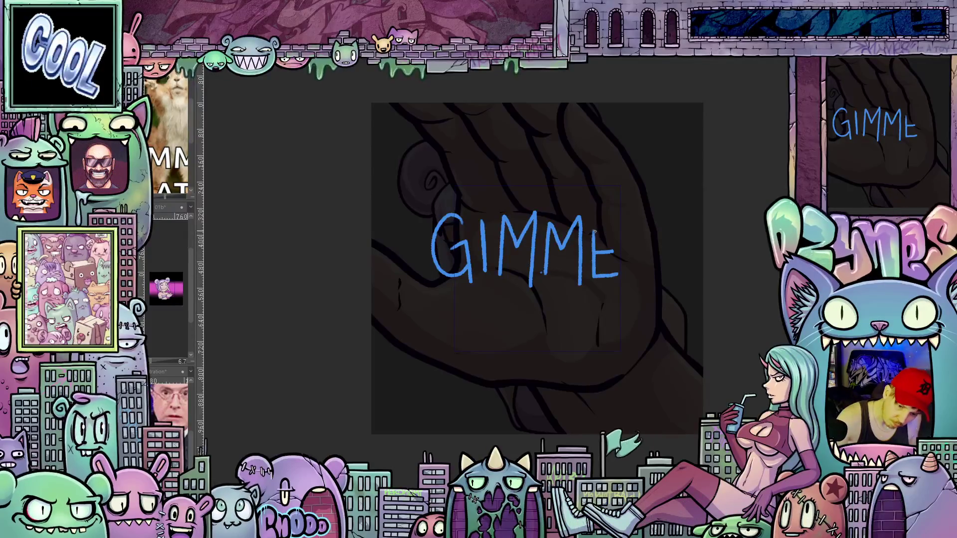
{"action": "left_click_drag", "start_coordinate": [593, 223], "coordinate": [623, 222]}
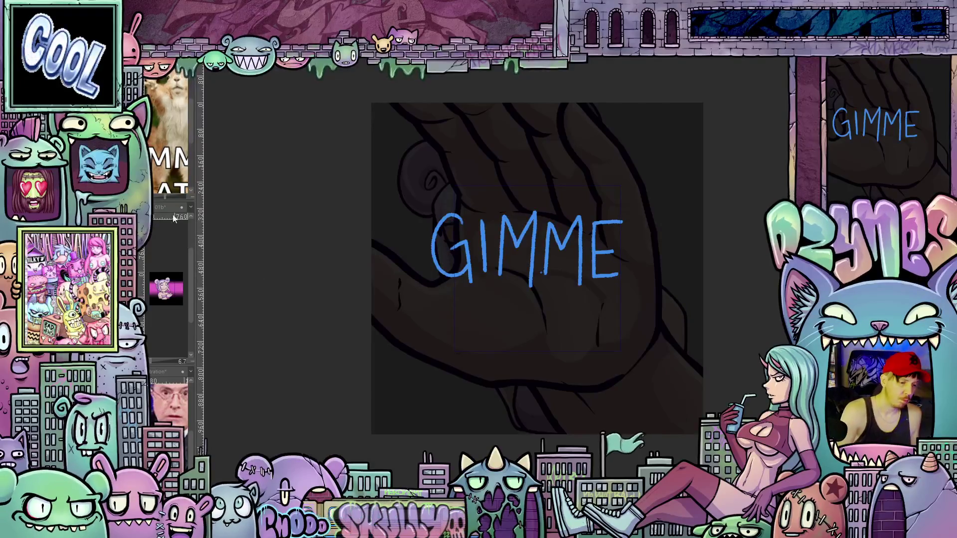
{"action": "mouse_move", "coordinate": [571, 268]}
{"action": "left_mouse_down"}
{"action": "mouse_move", "coordinate": [523, 275]}
{"action": "mouse_move", "coordinate": [553, 286]}
{"action": "left_mouse_up"}
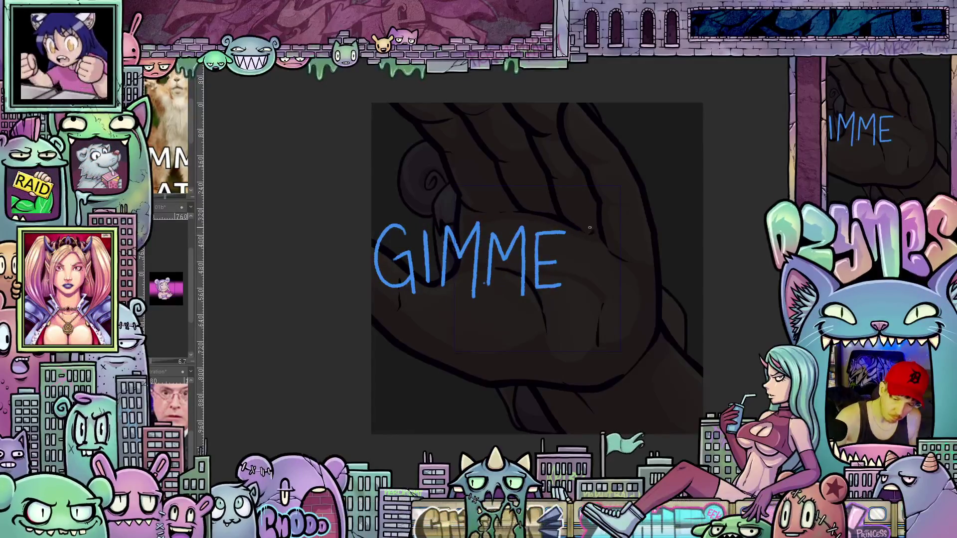
- Sketch DAT! after GIMME, including the A's crossbar and the exclamation dot
{"action": "mouse_move", "coordinate": [593, 284]}
{"action": "left_mouse_down"}
{"action": "mouse_move", "coordinate": [594, 293]}
{"action": "mouse_move", "coordinate": [614, 285]}
{"action": "mouse_move", "coordinate": [626, 255]}
{"action": "left_mouse_up"}
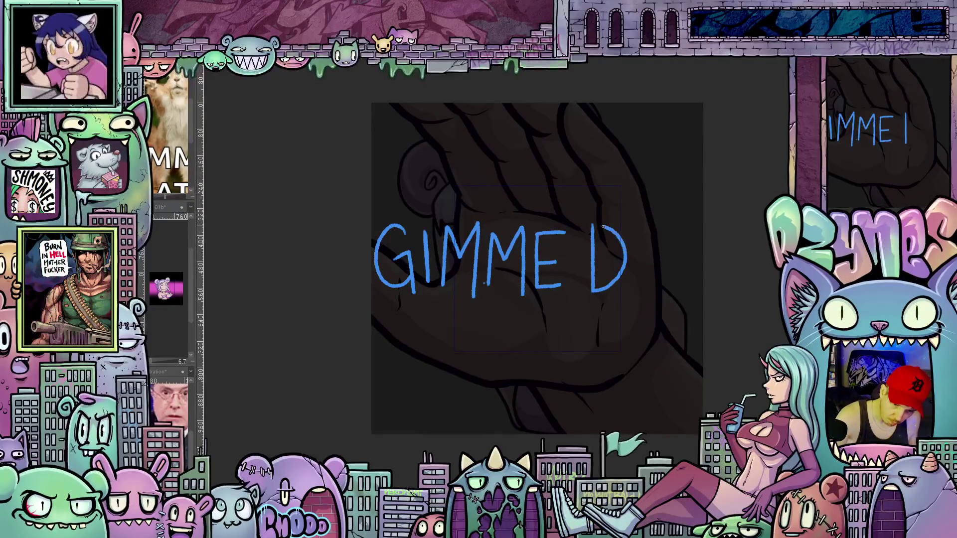
{"action": "left_click", "coordinate": [632, 280]}
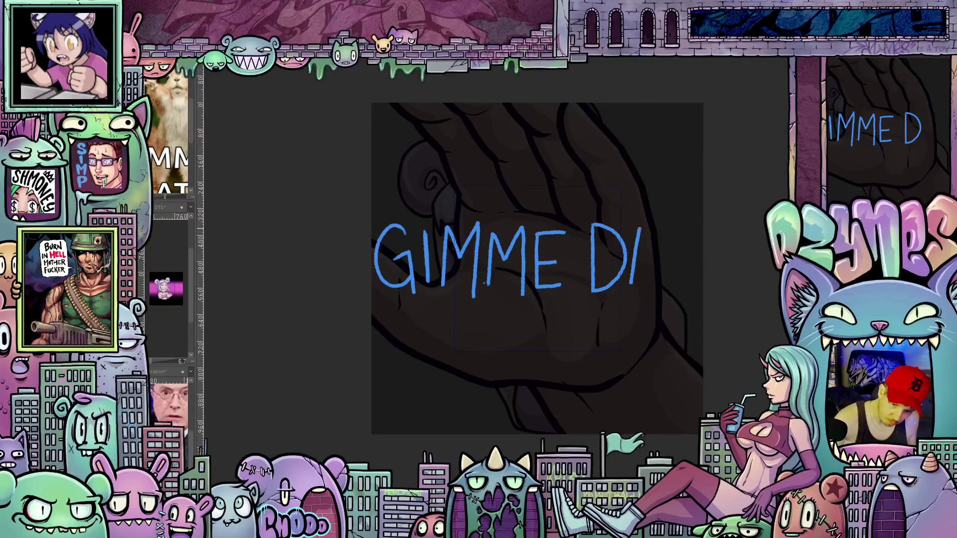
{"action": "left_click_drag", "start_coordinate": [652, 250], "coordinate": [663, 294]}
{"action": "mouse_move", "coordinate": [641, 261]}
{"action": "left_mouse_down"}
{"action": "mouse_move", "coordinate": [686, 226]}
{"action": "mouse_move", "coordinate": [674, 272]}
{"action": "left_mouse_up"}
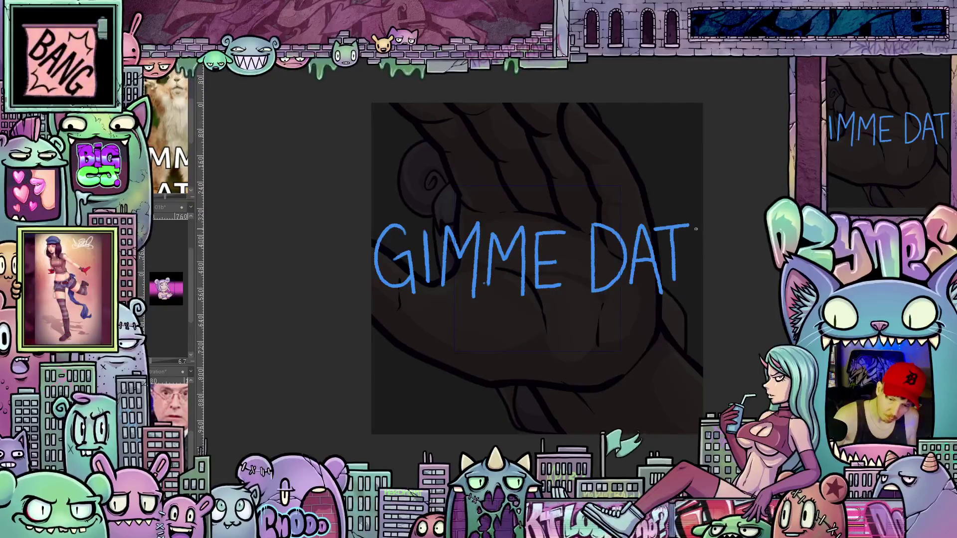
{"action": "left_click", "coordinate": [687, 283]}
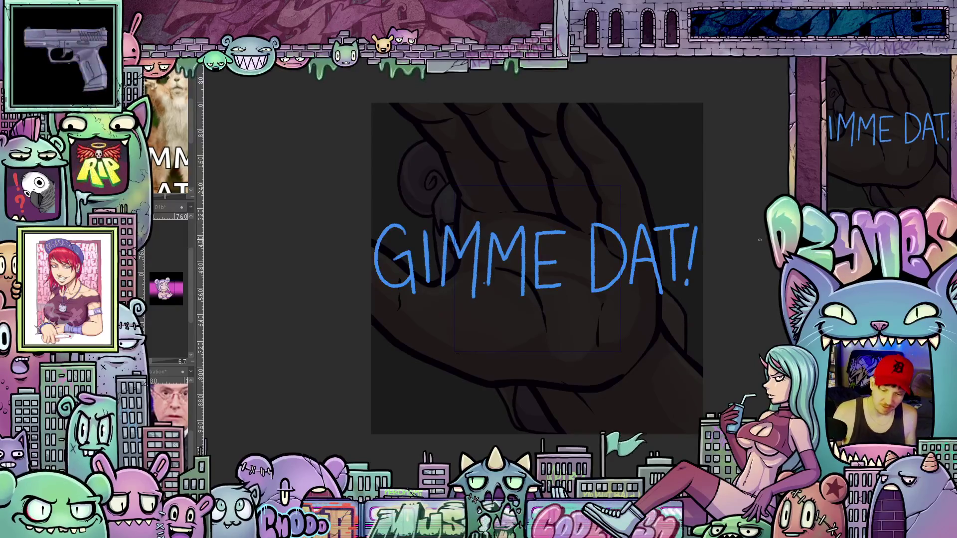
- Scale the GIMME DAT! sketch down slightly with Free Transform and confirm it
{"action": "key", "text": "ctrl+t"}
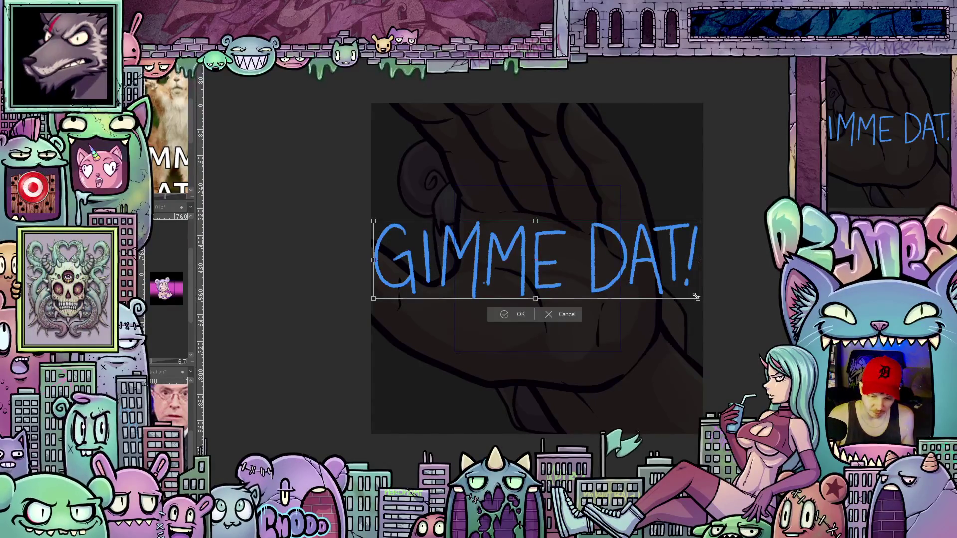
{"action": "mouse_move", "coordinate": [698, 298]}
{"action": "left_mouse_down"}
{"action": "mouse_move", "coordinate": [679, 286]}
{"action": "mouse_move", "coordinate": [662, 294]}
{"action": "mouse_move", "coordinate": [668, 301]}
{"action": "left_mouse_up"}
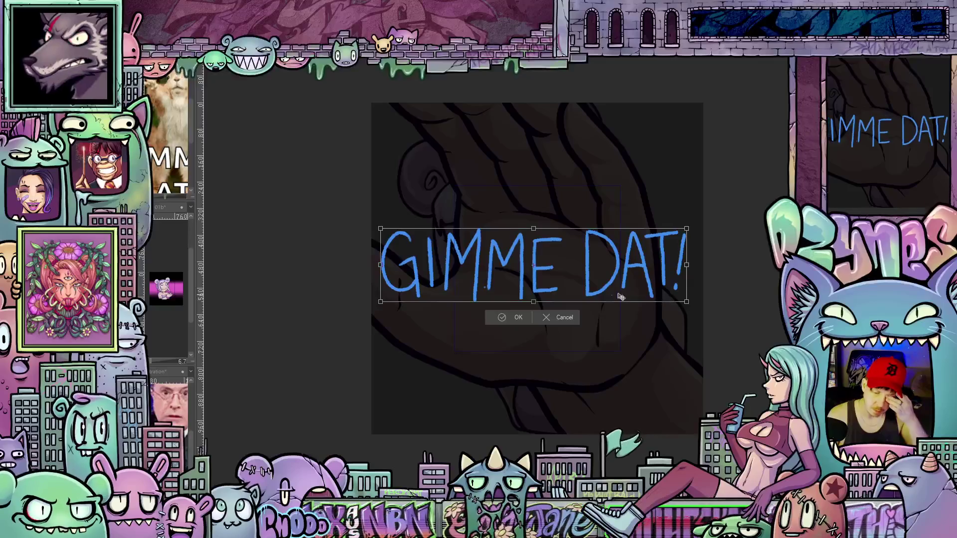
{"action": "scroll", "coordinate": [488, 203], "scroll_direction": "up", "scroll_amount": 1}
{"action": "scroll", "coordinate": [494, 205], "scroll_direction": "up", "scroll_amount": 1}
{"action": "scroll", "coordinate": [504, 208], "scroll_direction": "down", "scroll_amount": 1}
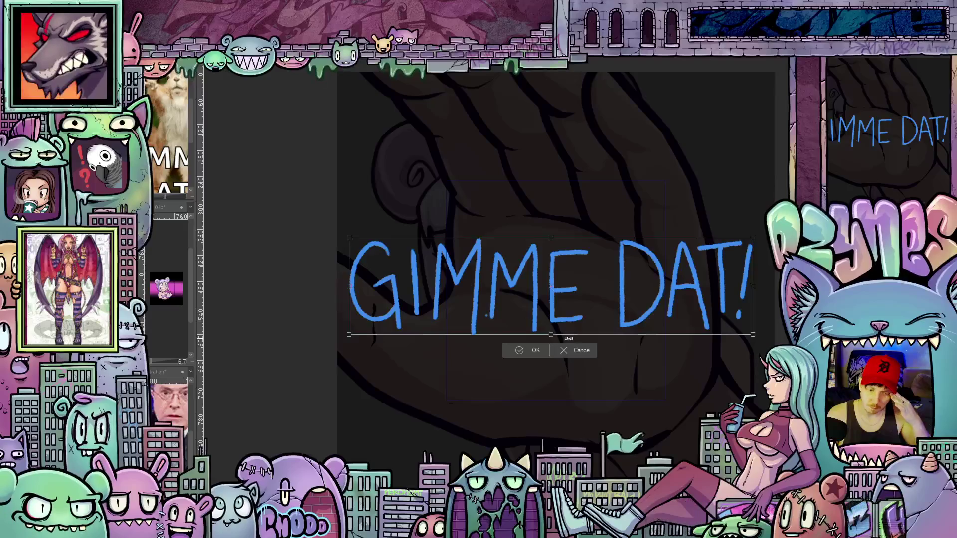
{"action": "left_click", "coordinate": [534, 351]}
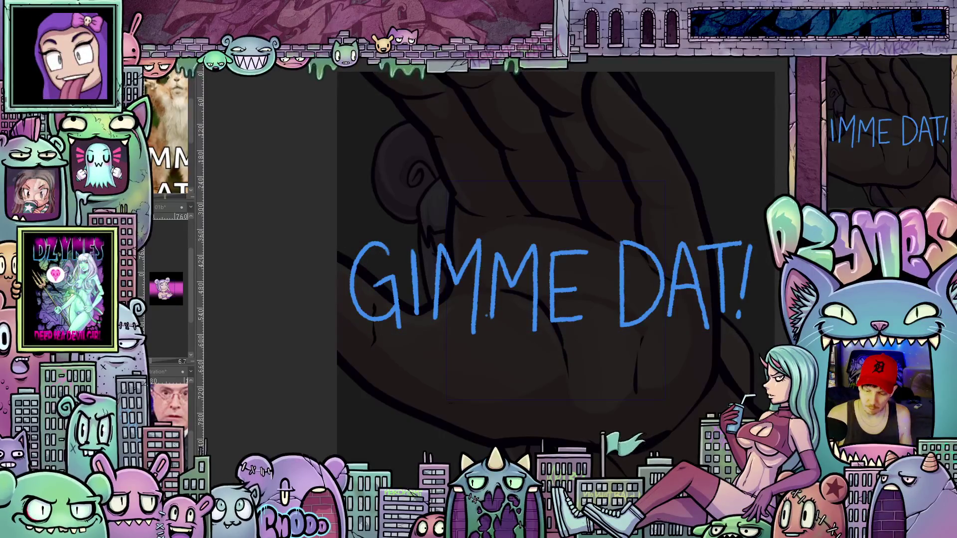
- Put the lettering sketch layer into a new folder
{"action": "right_click", "coordinate": [839, 116]}
{"action": "left_click", "coordinate": [891, 171]}
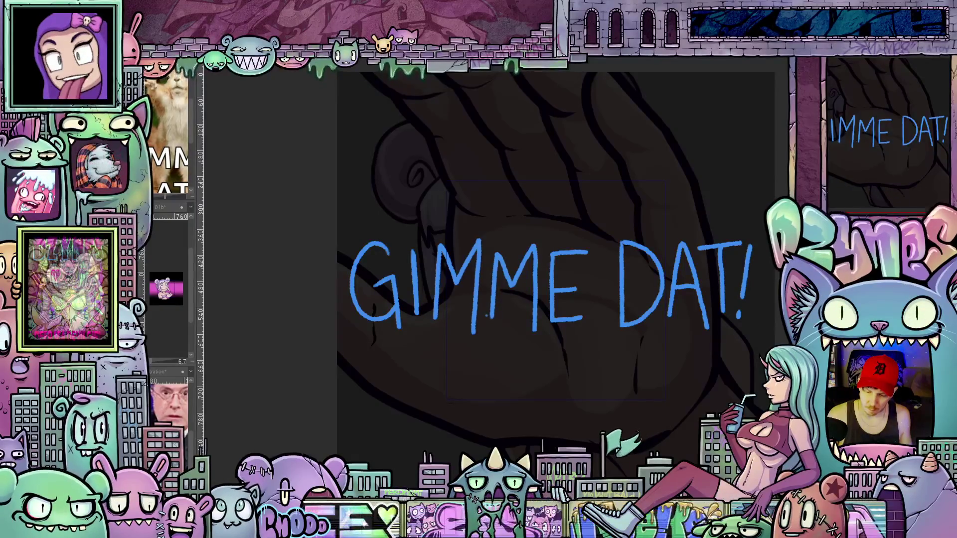
{"action": "scroll", "coordinate": [302, 344], "scroll_direction": "up", "scroll_amount": 2}
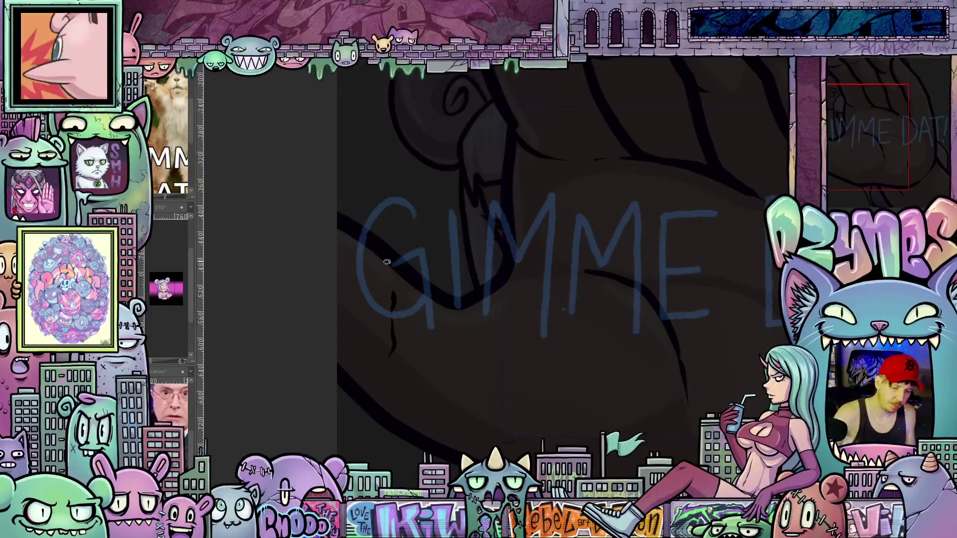
- Trace and fill the G and I in solid white with the Lasso Fill tool
{"action": "mouse_move", "coordinate": [397, 214]}
{"action": "left_mouse_down"}
{"action": "mouse_move", "coordinate": [400, 233]}
{"action": "mouse_move", "coordinate": [422, 216]}
{"action": "mouse_move", "coordinate": [402, 196]}
{"action": "mouse_move", "coordinate": [384, 198]}
{"action": "mouse_move", "coordinate": [366, 220]}
{"action": "mouse_move", "coordinate": [356, 261]}
{"action": "mouse_move", "coordinate": [367, 301]}
{"action": "mouse_move", "coordinate": [394, 319]}
{"action": "mouse_move", "coordinate": [426, 292]}
{"action": "mouse_move", "coordinate": [384, 291]}
{"action": "mouse_move", "coordinate": [373, 244]}
{"action": "mouse_move", "coordinate": [389, 211]}
{"action": "mouse_move", "coordinate": [403, 213]}
{"action": "left_mouse_up"}
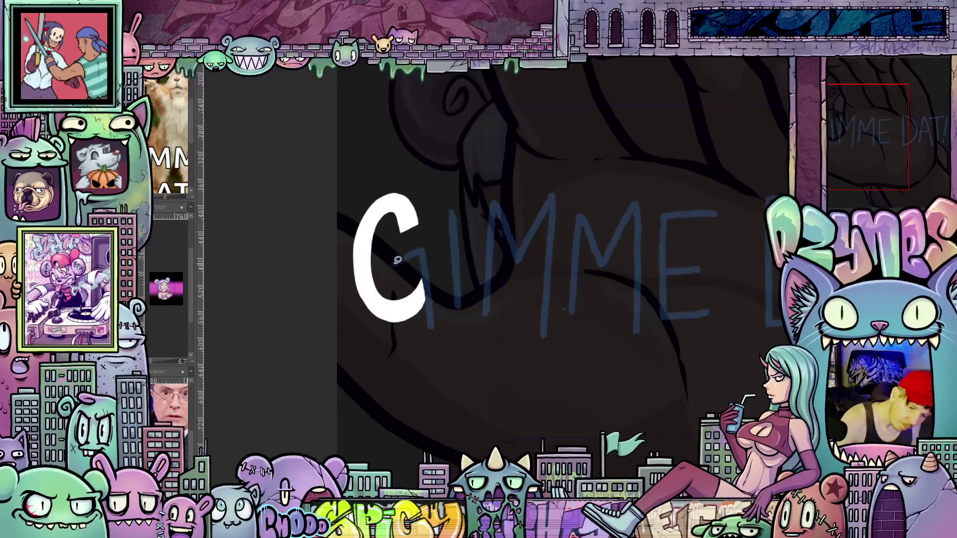
{"action": "left_click_drag", "start_coordinate": [394, 264], "coordinate": [415, 263]}
{"action": "mouse_move", "coordinate": [420, 308]}
{"action": "left_mouse_down"}
{"action": "mouse_move", "coordinate": [423, 333]}
{"action": "mouse_move", "coordinate": [431, 247]}
{"action": "mouse_move", "coordinate": [399, 255]}
{"action": "left_mouse_up"}
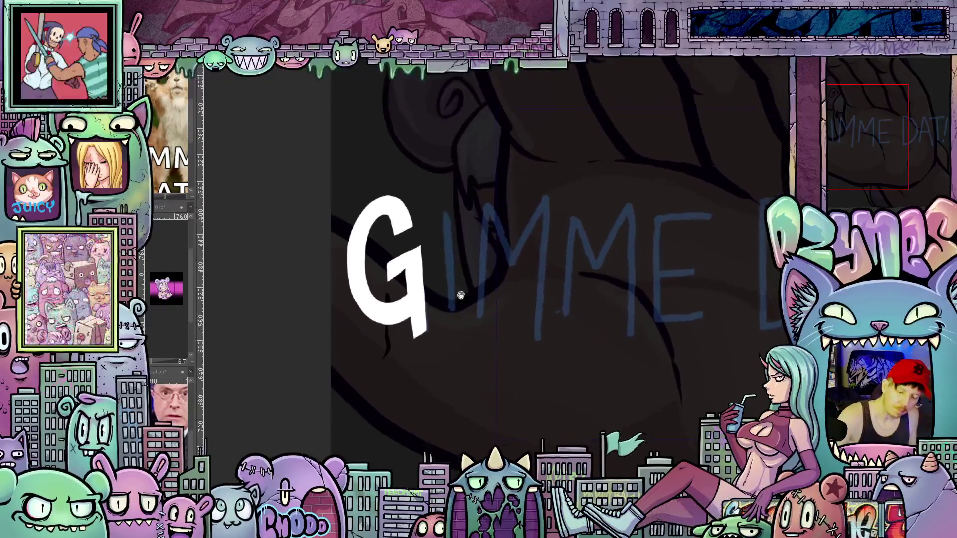
{"action": "left_click_drag", "start_coordinate": [435, 211], "coordinate": [442, 270]}
{"action": "mouse_move", "coordinate": [446, 311]}
{"action": "left_mouse_down"}
{"action": "mouse_move", "coordinate": [460, 304]}
{"action": "mouse_move", "coordinate": [459, 254]}
{"action": "left_mouse_up"}
{"action": "mouse_move", "coordinate": [462, 220]}
{"action": "left_mouse_down"}
{"action": "mouse_move", "coordinate": [460, 203]}
{"action": "mouse_move", "coordinate": [436, 210]}
{"action": "left_mouse_up"}
- Trace and fill the first M's strokes and diagonal in white
{"action": "left_click_drag", "start_coordinate": [523, 324], "coordinate": [495, 311]}
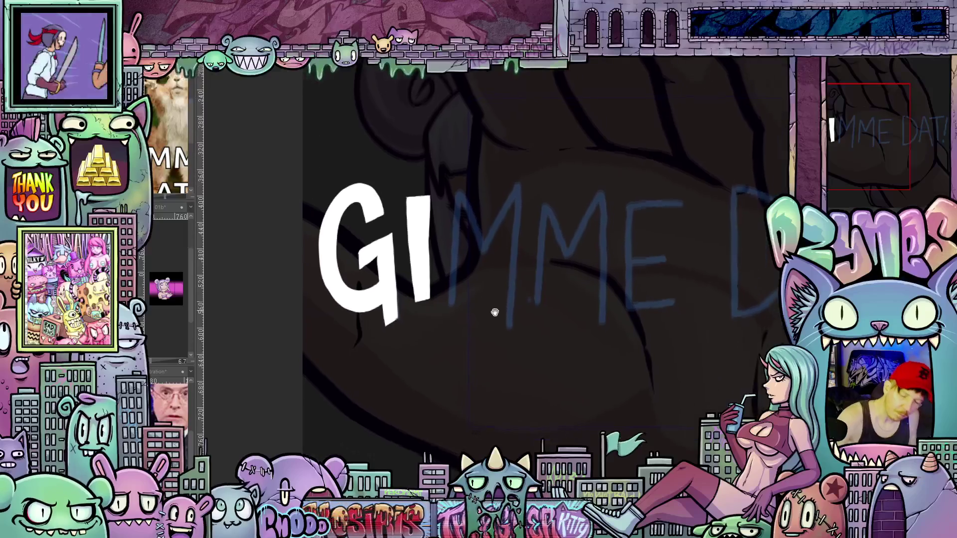
{"action": "mouse_move", "coordinate": [447, 195]}
{"action": "left_mouse_down"}
{"action": "mouse_move", "coordinate": [451, 311]}
{"action": "mouse_move", "coordinate": [470, 305]}
{"action": "left_mouse_up"}
{"action": "left_click_drag", "start_coordinate": [469, 268], "coordinate": [469, 225]}
{"action": "left_click_drag", "start_coordinate": [470, 191], "coordinate": [448, 193]}
{"action": "mouse_move", "coordinate": [505, 218]}
{"action": "left_mouse_down"}
{"action": "mouse_move", "coordinate": [497, 331]}
{"action": "mouse_move", "coordinate": [516, 319]}
{"action": "mouse_move", "coordinate": [522, 268]}
{"action": "left_mouse_up"}
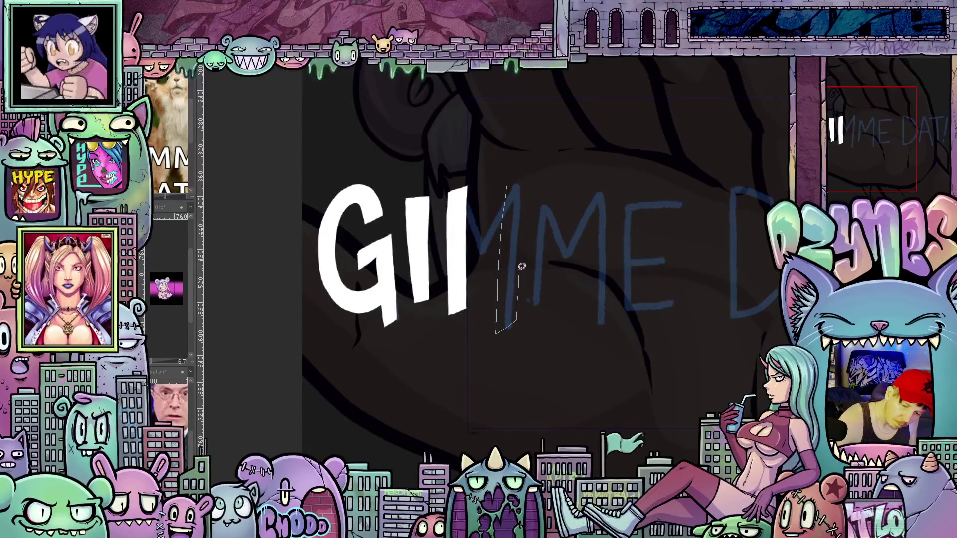
{"action": "mouse_move", "coordinate": [528, 189]}
{"action": "left_mouse_down"}
{"action": "mouse_move", "coordinate": [518, 180]}
{"action": "mouse_move", "coordinate": [473, 202]}
{"action": "mouse_move", "coordinate": [483, 229]}
{"action": "mouse_move", "coordinate": [503, 192]}
{"action": "mouse_move", "coordinate": [515, 188]}
{"action": "left_mouse_up"}
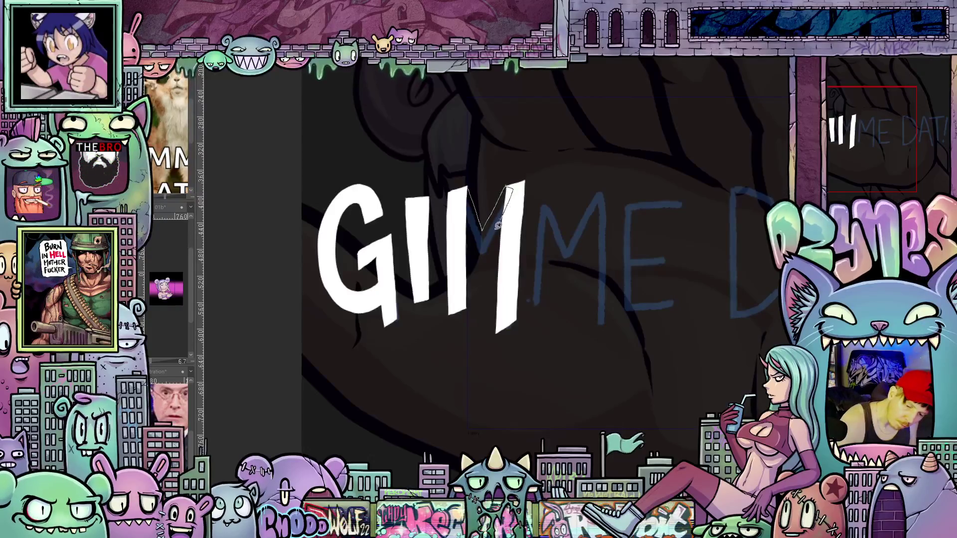
{"action": "mouse_move", "coordinate": [485, 250]}
{"action": "left_mouse_down"}
{"action": "mouse_move", "coordinate": [466, 212]}
{"action": "mouse_move", "coordinate": [469, 186]}
{"action": "left_mouse_up"}
{"action": "left_click_drag", "start_coordinate": [598, 317], "coordinate": [506, 277]}
- Trace and fill the second M in white
{"action": "left_click_drag", "start_coordinate": [490, 199], "coordinate": [489, 309]}
{"action": "mouse_move", "coordinate": [504, 244]}
{"action": "left_mouse_down"}
{"action": "mouse_move", "coordinate": [510, 199]}
{"action": "mouse_move", "coordinate": [498, 195]}
{"action": "left_mouse_up"}
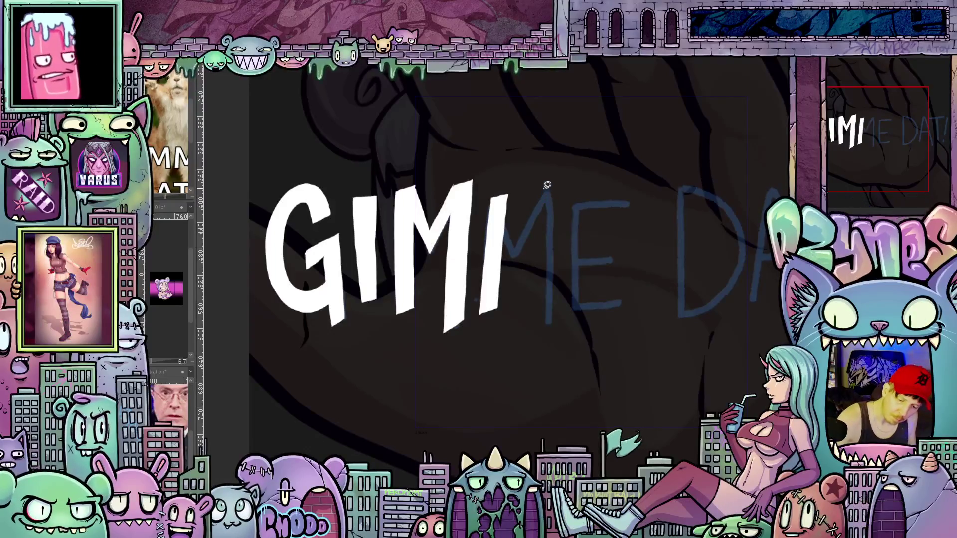
{"action": "mouse_move", "coordinate": [536, 276]}
{"action": "left_mouse_down"}
{"action": "mouse_move", "coordinate": [531, 326]}
{"action": "mouse_move", "coordinate": [551, 317]}
{"action": "mouse_move", "coordinate": [561, 221]}
{"action": "left_mouse_up"}
{"action": "mouse_move", "coordinate": [563, 182]}
{"action": "left_mouse_down"}
{"action": "mouse_move", "coordinate": [523, 220]}
{"action": "mouse_move", "coordinate": [502, 196]}
{"action": "mouse_move", "coordinate": [523, 246]}
{"action": "left_mouse_up"}
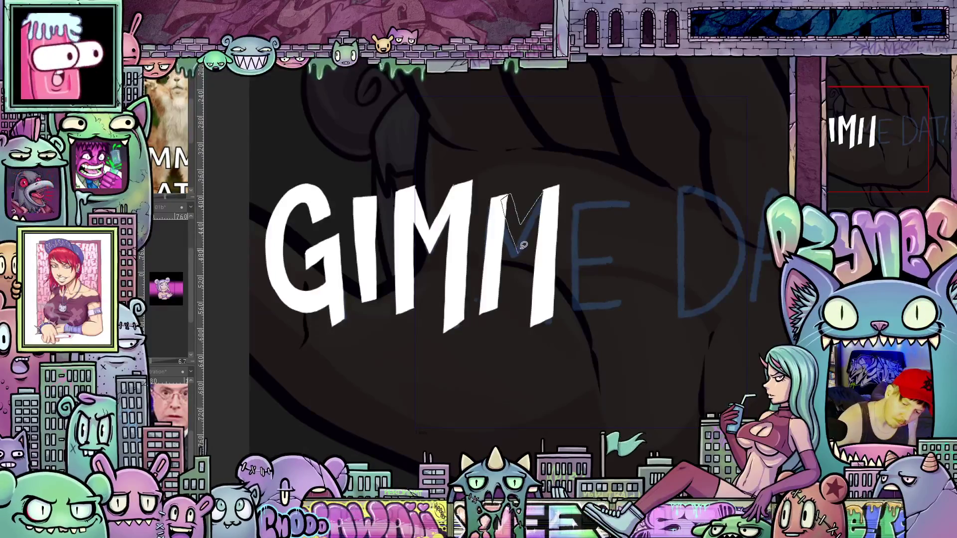
{"action": "left_click_drag", "start_coordinate": [550, 200], "coordinate": [543, 192]}
{"action": "left_click_drag", "start_coordinate": [617, 321], "coordinate": [500, 327]}
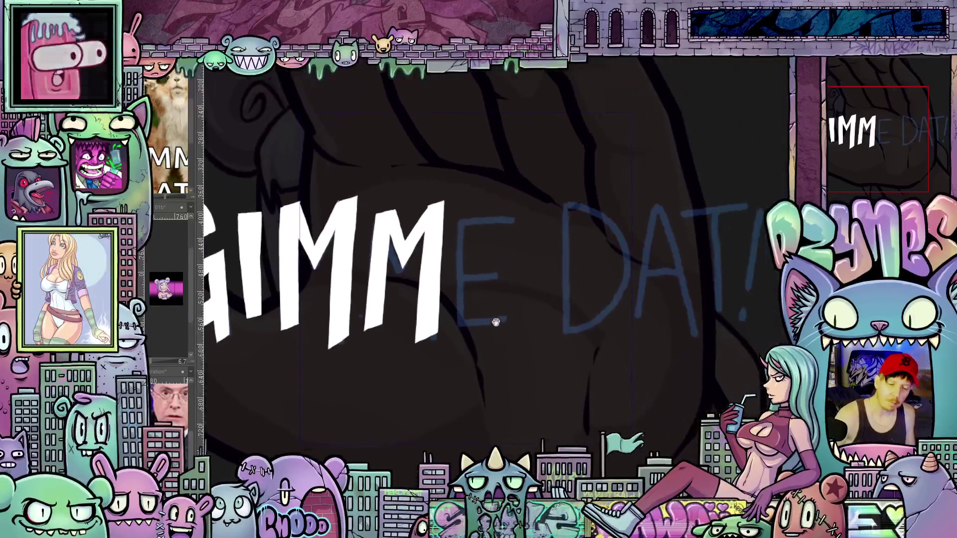
- Fill the E's stem, top bar and bottom bar in white
{"action": "mouse_move", "coordinate": [458, 230]}
{"action": "left_mouse_down"}
{"action": "mouse_move", "coordinate": [462, 317]}
{"action": "mouse_move", "coordinate": [478, 315]}
{"action": "mouse_move", "coordinate": [479, 209]}
{"action": "mouse_move", "coordinate": [493, 206]}
{"action": "mouse_move", "coordinate": [476, 208]}
{"action": "left_mouse_up"}
{"action": "mouse_move", "coordinate": [476, 272]}
{"action": "left_mouse_down"}
{"action": "mouse_move", "coordinate": [488, 262]}
{"action": "mouse_move", "coordinate": [500, 274]}
{"action": "mouse_move", "coordinate": [477, 280]}
{"action": "mouse_move", "coordinate": [476, 272]}
{"action": "left_mouse_up"}
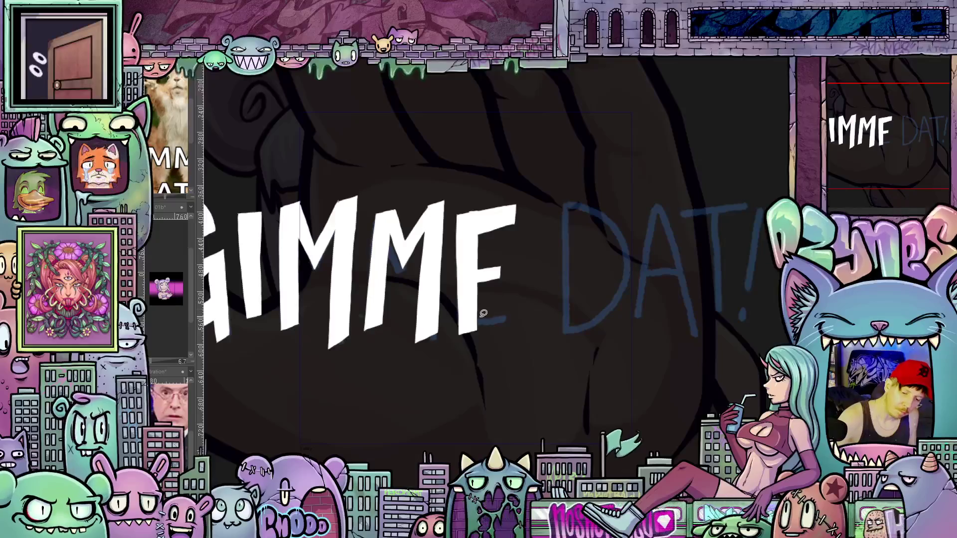
{"action": "left_click_drag", "start_coordinate": [474, 313], "coordinate": [505, 305]}
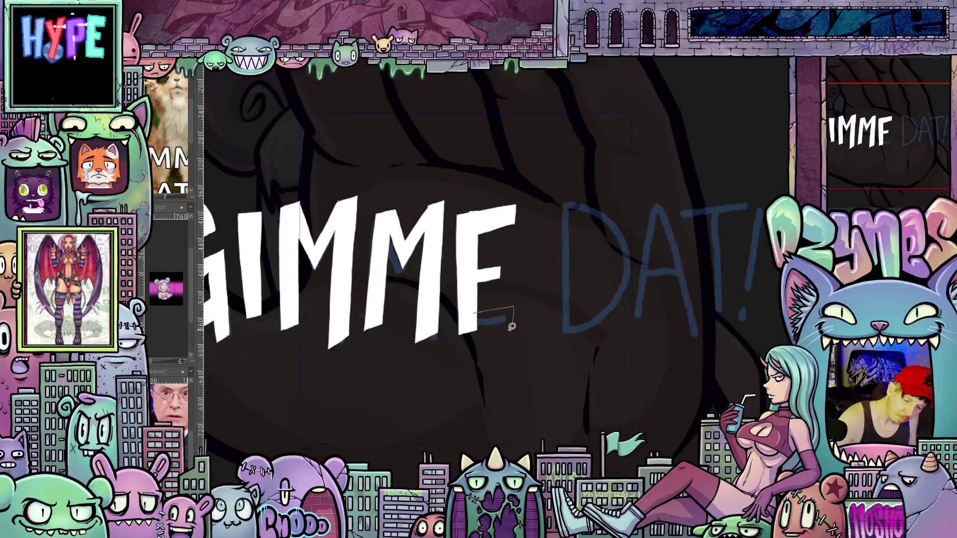
{"action": "left_click_drag", "start_coordinate": [462, 333], "coordinate": [474, 313]}
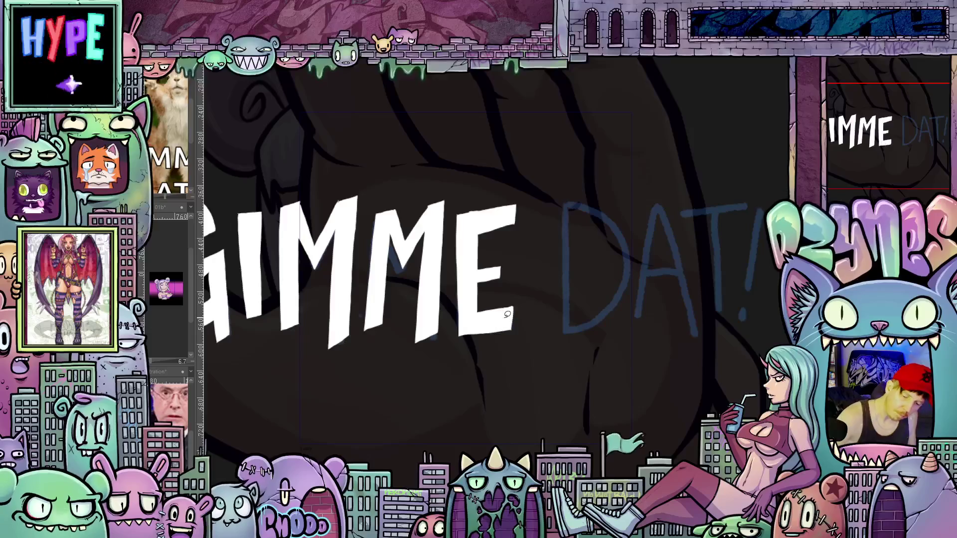
- Trace and fill the D's stem and curve, then both A strokes, in white
{"action": "left_click_drag", "start_coordinate": [609, 379], "coordinate": [530, 370]}
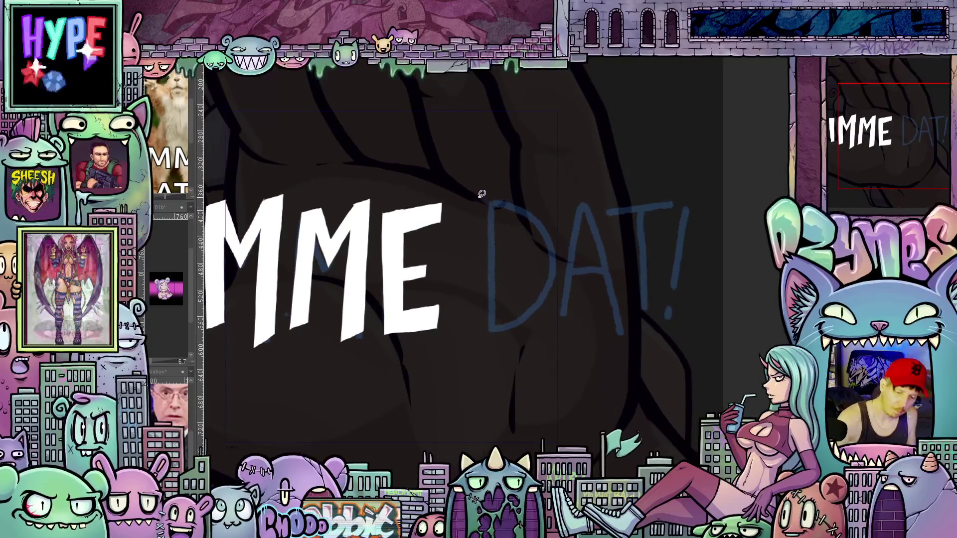
{"action": "left_click_drag", "start_coordinate": [480, 198], "coordinate": [483, 251]}
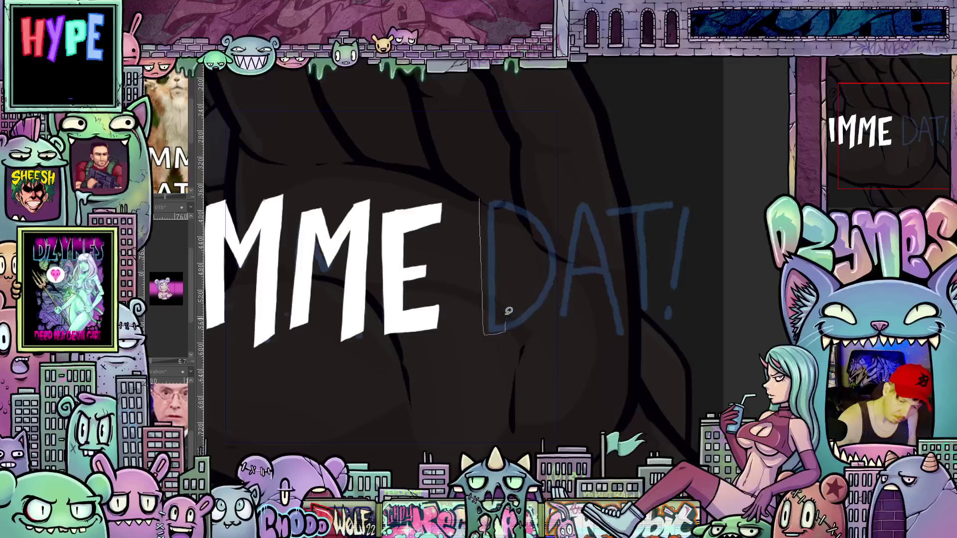
{"action": "mouse_move", "coordinate": [484, 193]}
{"action": "left_mouse_down"}
{"action": "mouse_move", "coordinate": [526, 226]}
{"action": "mouse_move", "coordinate": [540, 270]}
{"action": "left_mouse_up"}
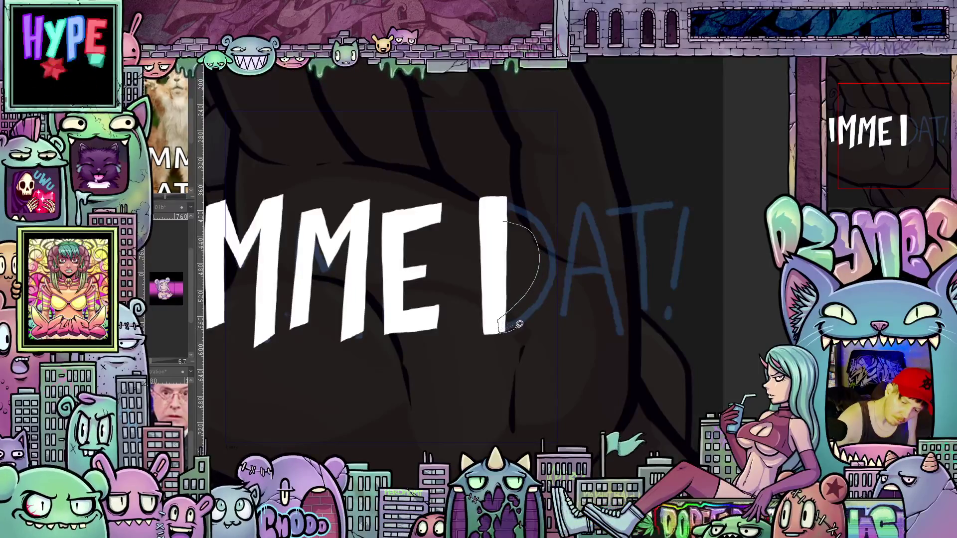
{"action": "mouse_move", "coordinate": [559, 269]}
{"action": "left_mouse_down"}
{"action": "mouse_move", "coordinate": [559, 231]}
{"action": "mouse_move", "coordinate": [529, 200]}
{"action": "mouse_move", "coordinate": [504, 201]}
{"action": "mouse_move", "coordinate": [503, 219]}
{"action": "left_mouse_up"}
{"action": "left_click_drag", "start_coordinate": [604, 340], "coordinate": [569, 326]}
{"action": "left_click_drag", "start_coordinate": [541, 188], "coordinate": [529, 259]}
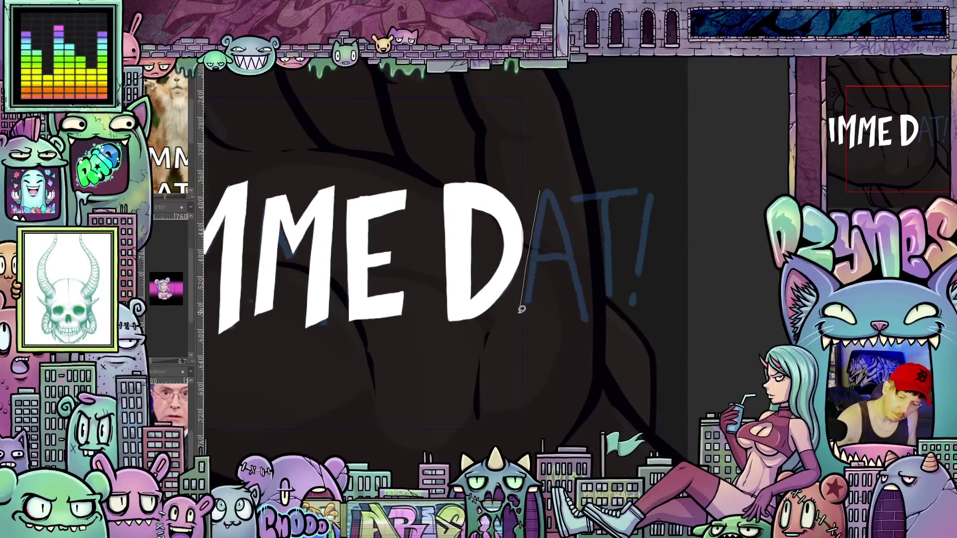
{"action": "left_click_drag", "start_coordinate": [555, 221], "coordinate": [540, 189]}
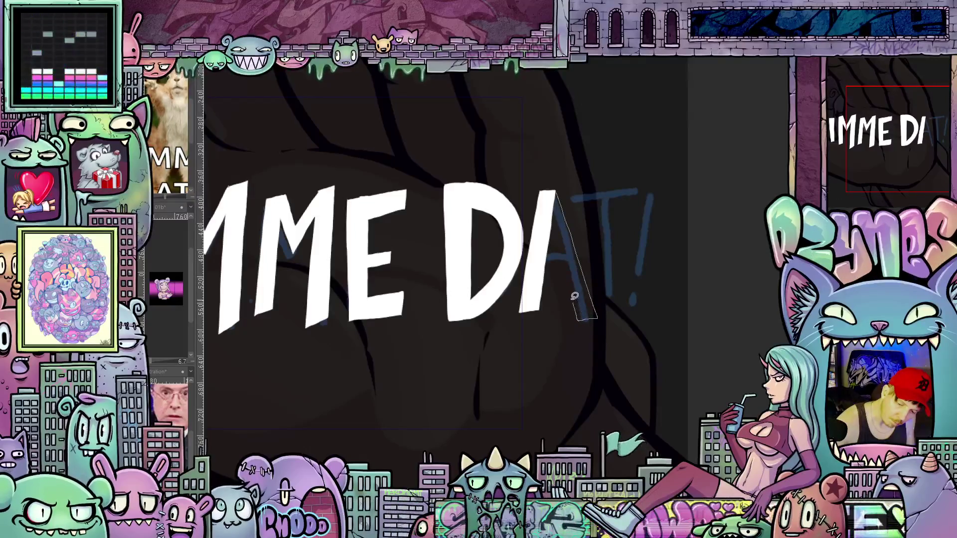
{"action": "left_click_drag", "start_coordinate": [556, 231], "coordinate": [553, 258]}
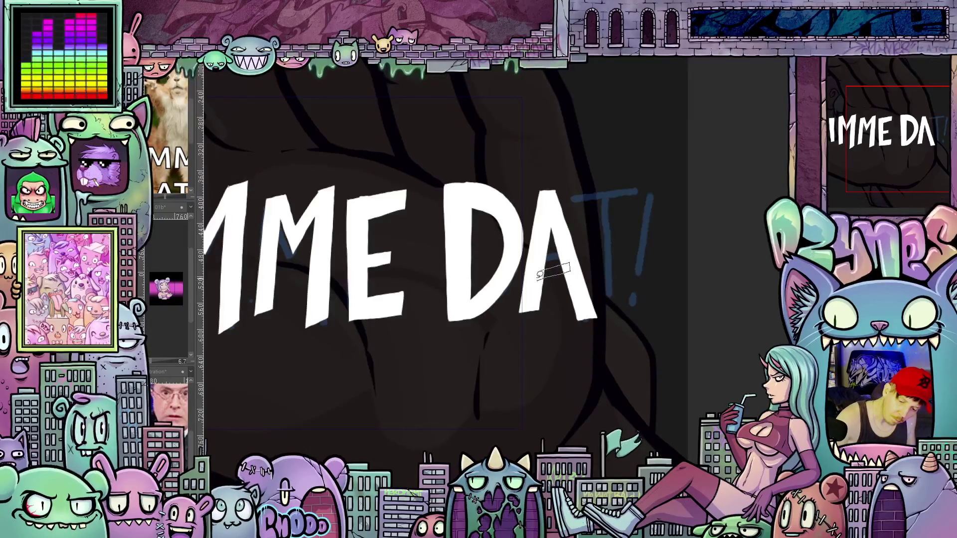
- Trace and fill the T and the exclamation mark in white to finish GIMME DAT!
{"action": "mouse_move", "coordinate": [630, 331]}
{"action": "left_mouse_down"}
{"action": "mouse_move", "coordinate": [573, 363]}
{"action": "mouse_move", "coordinate": [535, 286]}
{"action": "left_mouse_up"}
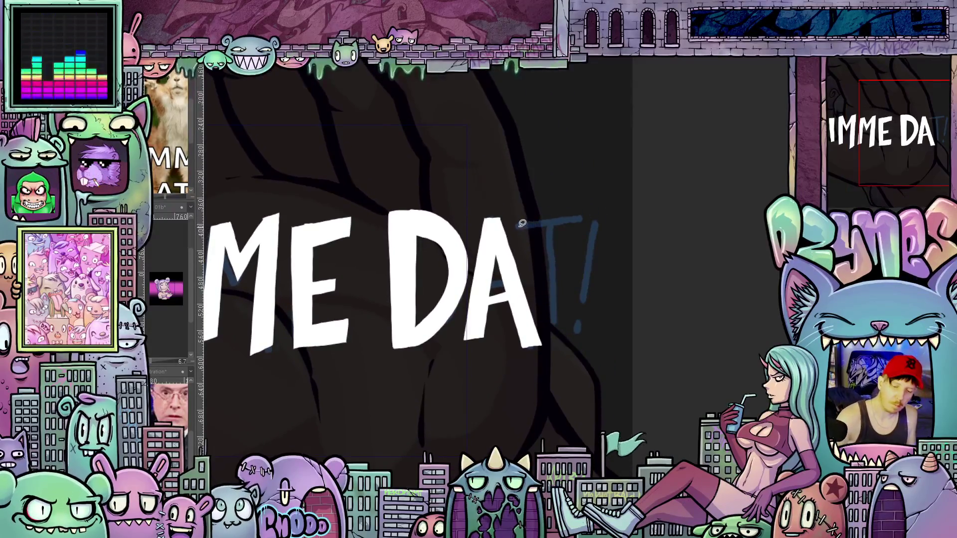
{"action": "mouse_move", "coordinate": [517, 224]}
{"action": "left_mouse_down"}
{"action": "mouse_move", "coordinate": [517, 236]}
{"action": "mouse_move", "coordinate": [571, 228]}
{"action": "mouse_move", "coordinate": [523, 213]}
{"action": "mouse_move", "coordinate": [517, 223]}
{"action": "left_mouse_up"}
{"action": "mouse_move", "coordinate": [548, 286]}
{"action": "left_mouse_down"}
{"action": "mouse_move", "coordinate": [548, 328]}
{"action": "mouse_move", "coordinate": [565, 327]}
{"action": "mouse_move", "coordinate": [567, 300]}
{"action": "left_mouse_up"}
{"action": "mouse_move", "coordinate": [568, 222]}
{"action": "left_mouse_down"}
{"action": "mouse_move", "coordinate": [598, 329]}
{"action": "mouse_move", "coordinate": [593, 310]}
{"action": "left_mouse_up"}
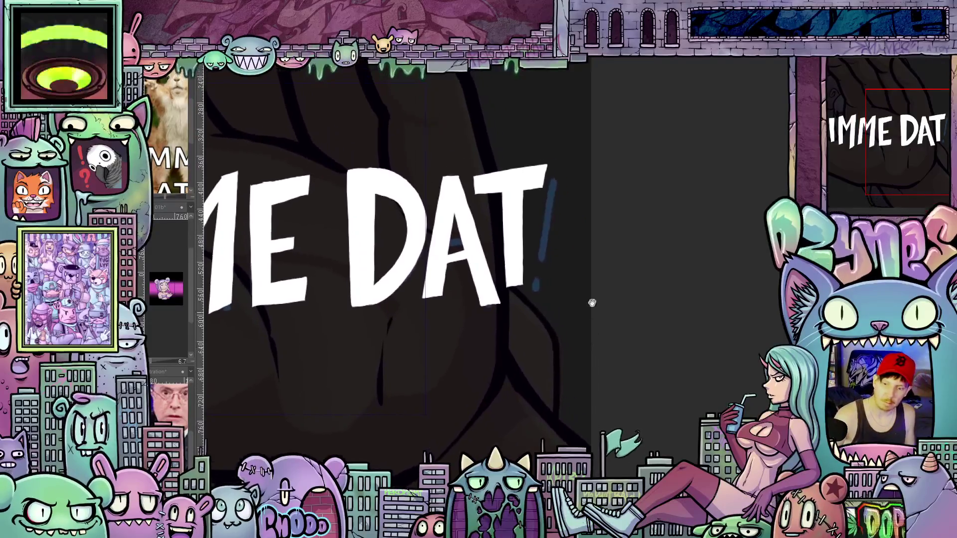
{"action": "mouse_move", "coordinate": [561, 166]}
{"action": "left_mouse_down"}
{"action": "mouse_move", "coordinate": [545, 258]}
{"action": "mouse_move", "coordinate": [560, 244]}
{"action": "mouse_move", "coordinate": [575, 196]}
{"action": "mouse_move", "coordinate": [562, 167]}
{"action": "left_mouse_up"}
{"action": "left_click_drag", "start_coordinate": [557, 272], "coordinate": [543, 276]}
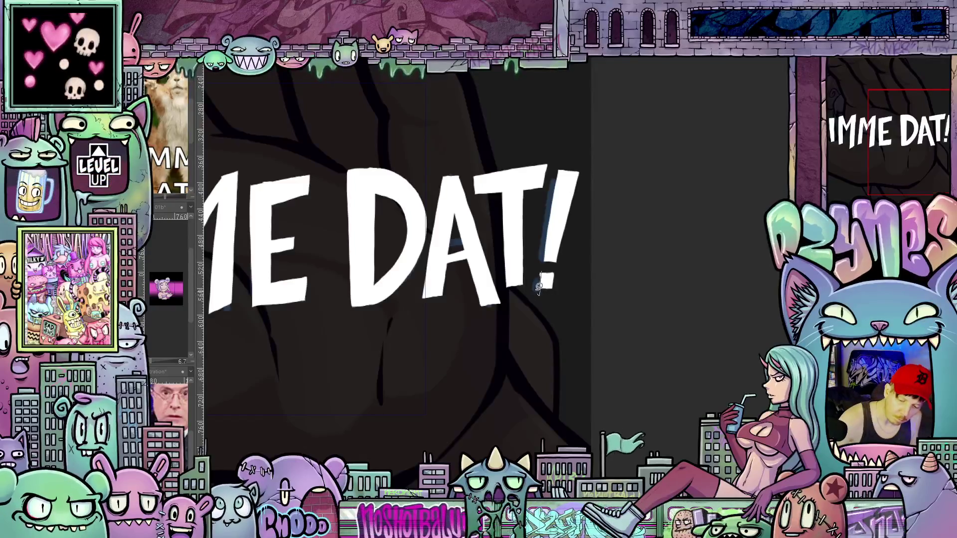
{"action": "scroll", "coordinate": [562, 311], "scroll_direction": "down", "scroll_amount": 5}
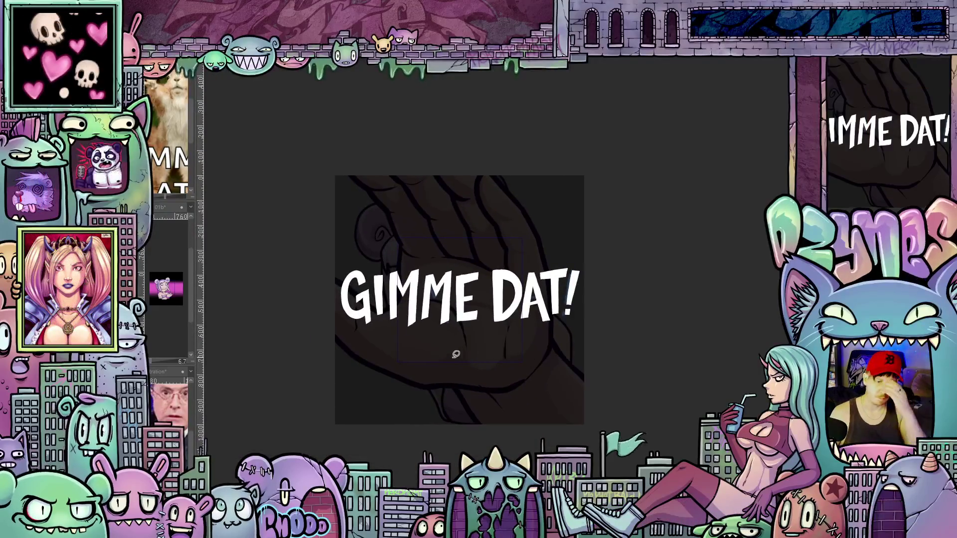
{"action": "scroll", "coordinate": [384, 349], "scroll_direction": "up", "scroll_amount": 4}
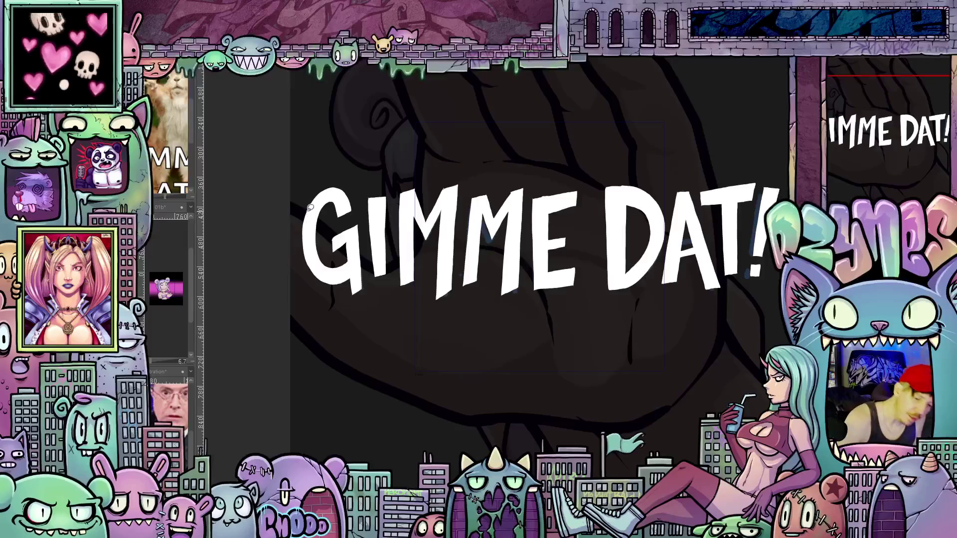
{"action": "mouse_move", "coordinate": [308, 208]}
{"action": "left_mouse_down"}
{"action": "mouse_move", "coordinate": [314, 280]}
{"action": "mouse_move", "coordinate": [310, 248]}
{"action": "left_mouse_up"}
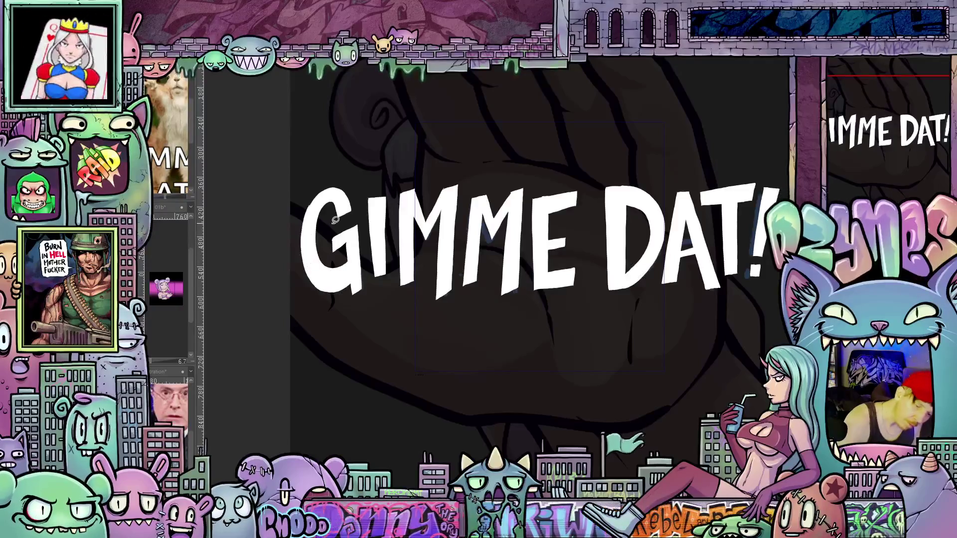
{"action": "scroll", "coordinate": [503, 355], "scroll_direction": "down", "scroll_amount": 2}
{"action": "scroll", "coordinate": [503, 355], "scroll_direction": "down", "scroll_amount": 2}
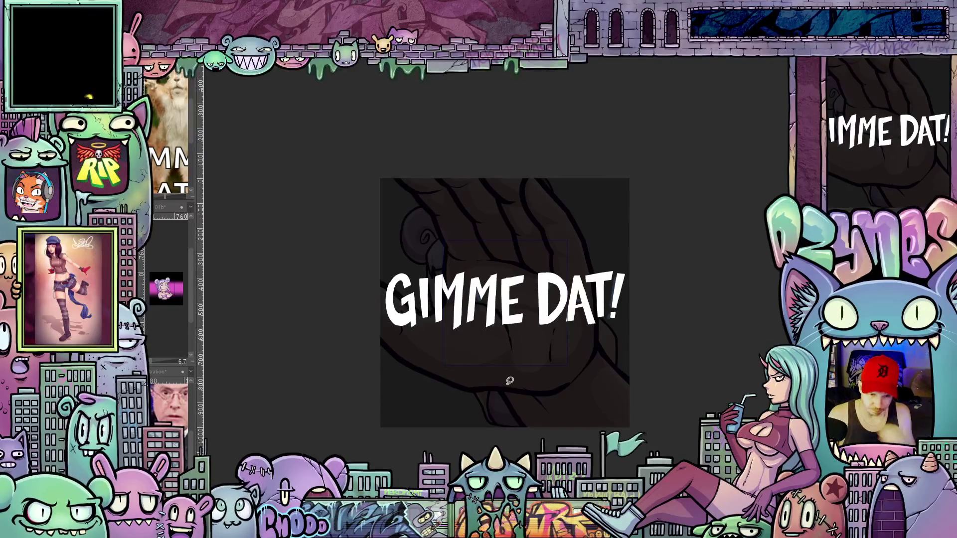
{"action": "key", "text": "ctrl+t"}
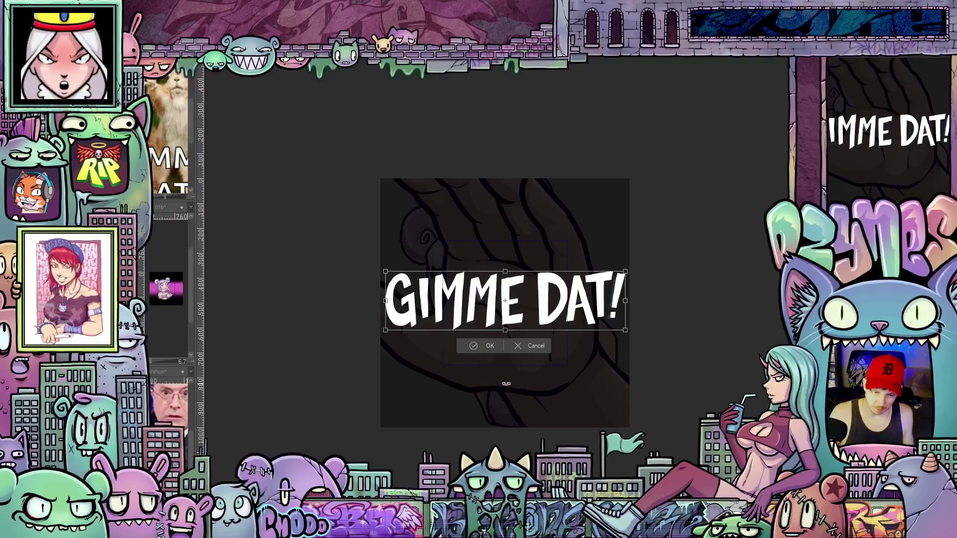
- Cancel the pending transform, then lasso GIMME and nudge it two steps left
{"action": "left_click", "coordinate": [532, 344]}
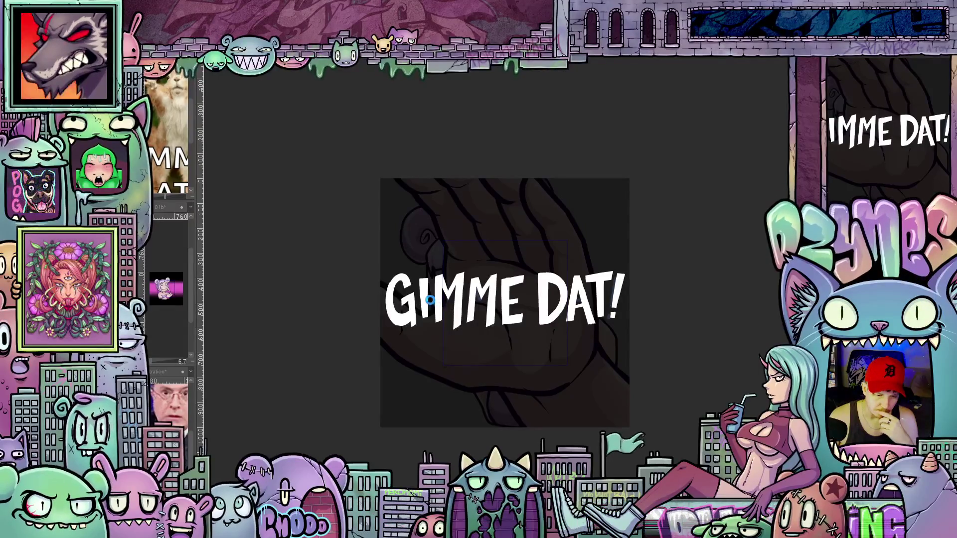
{"action": "scroll", "coordinate": [433, 297], "scroll_direction": "up", "scroll_amount": 3}
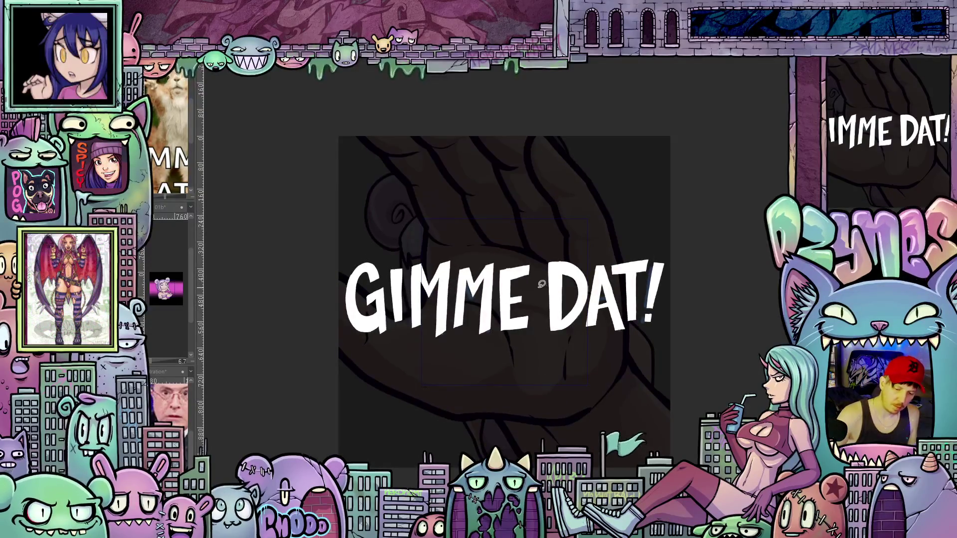
{"action": "mouse_move", "coordinate": [539, 248]}
{"action": "left_mouse_down"}
{"action": "mouse_move", "coordinate": [517, 348]}
{"action": "mouse_move", "coordinate": [321, 280]}
{"action": "mouse_move", "coordinate": [512, 220]}
{"action": "mouse_move", "coordinate": [542, 257]}
{"action": "left_mouse_up"}
{"action": "left_click", "coordinate": [470, 391]}
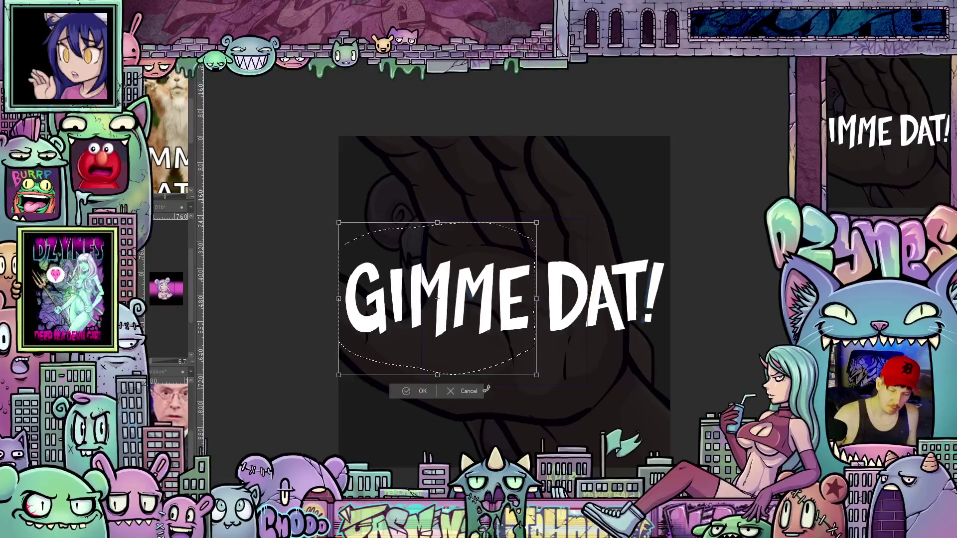
{"action": "key", "text": "Left"}
{"action": "key", "text": "Left"}
{"action": "key", "text": "Left"}
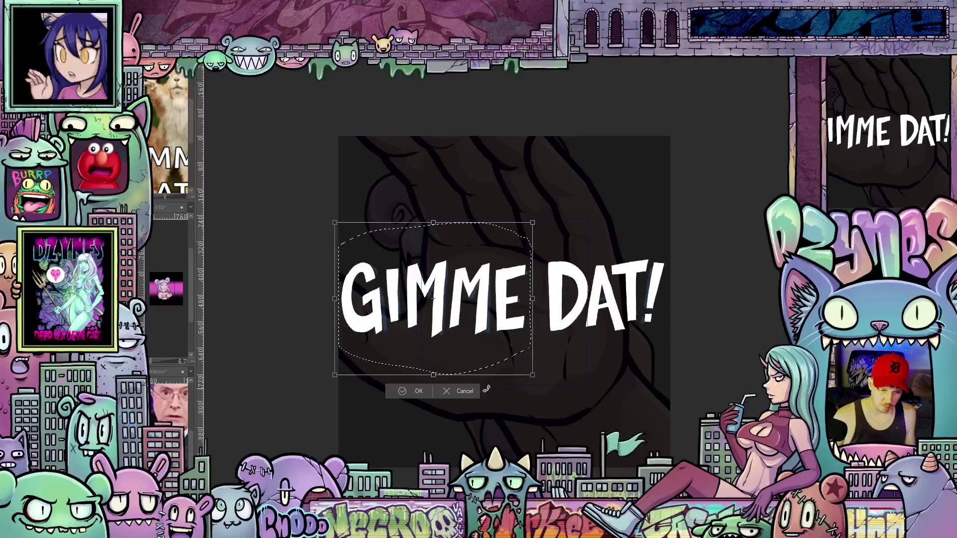
{"action": "key", "text": "Left"}
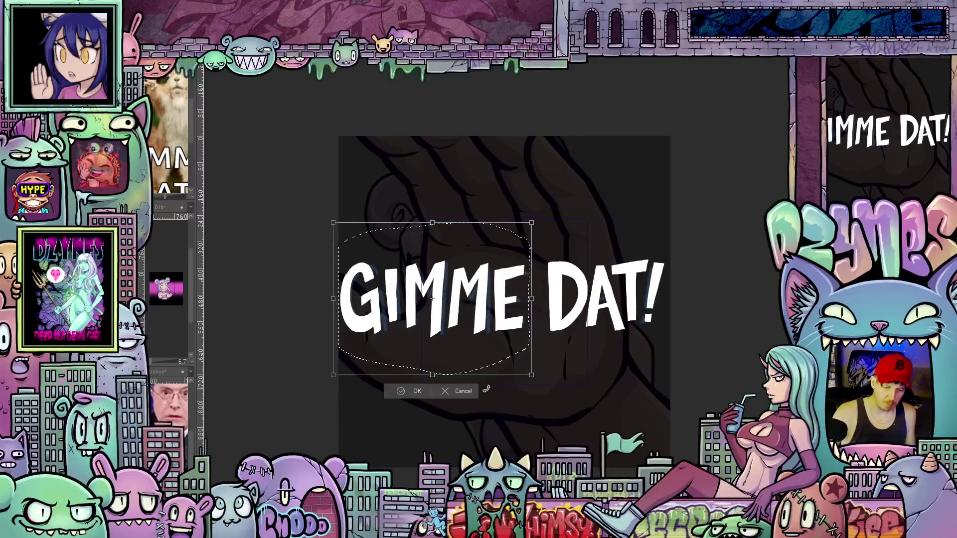
{"action": "left_click", "coordinate": [417, 393]}
- Lasso DAT!, nudge it one step right, and clear the selection
{"action": "mouse_move", "coordinate": [544, 332]}
{"action": "left_mouse_down"}
{"action": "mouse_move", "coordinate": [626, 356]}
{"action": "mouse_move", "coordinate": [658, 324]}
{"action": "mouse_move", "coordinate": [667, 274]}
{"action": "mouse_move", "coordinate": [656, 242]}
{"action": "mouse_move", "coordinate": [545, 242]}
{"action": "left_mouse_up"}
{"action": "key", "text": "ctrl+t"}
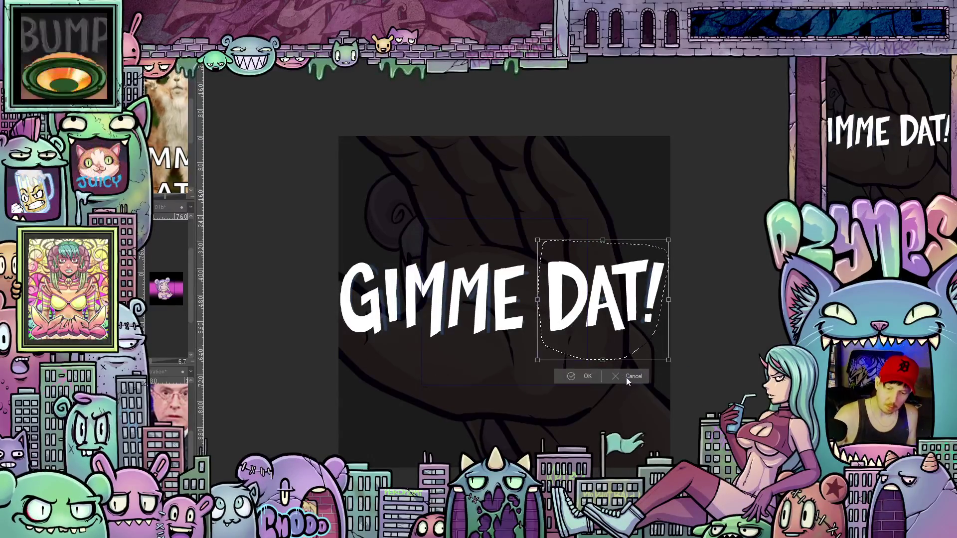
{"action": "key", "text": "Right"}
{"action": "key", "text": "Right"}
{"action": "key", "text": "Right"}
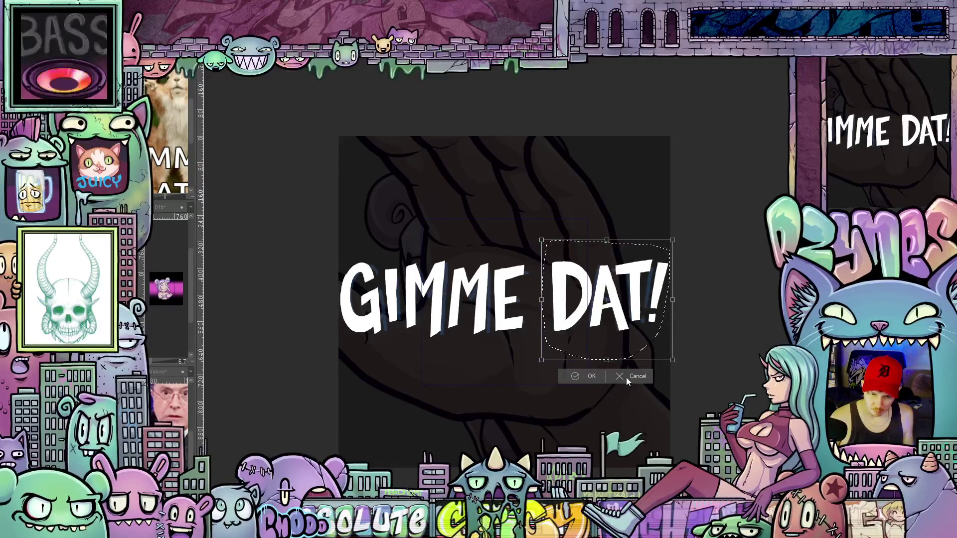
{"action": "left_click", "coordinate": [593, 376]}
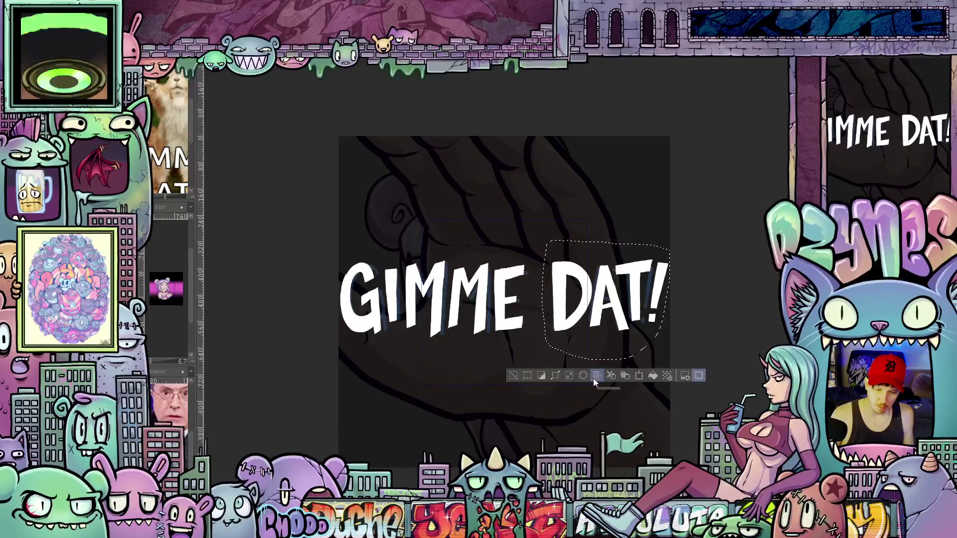
{"action": "left_click", "coordinate": [653, 428]}
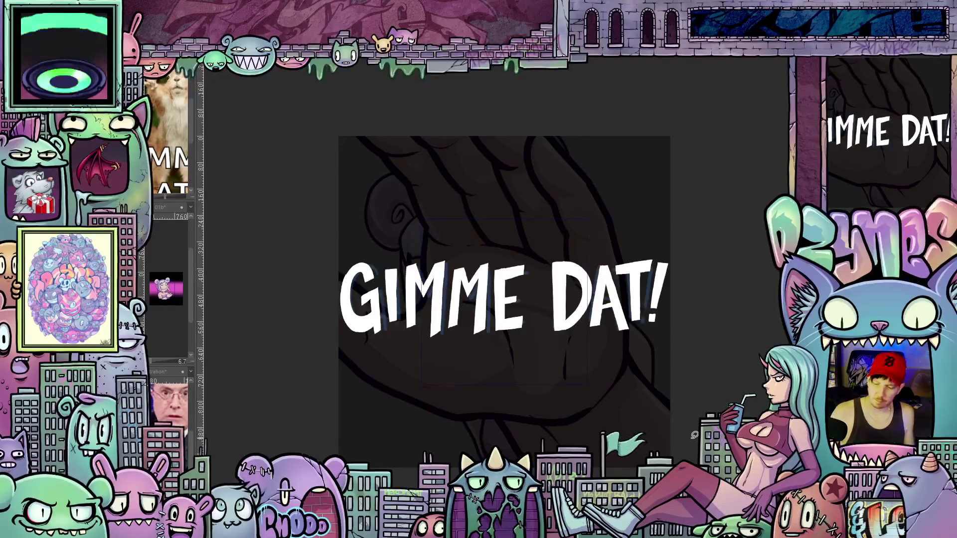
{"action": "key", "text": "ctrl+t"}
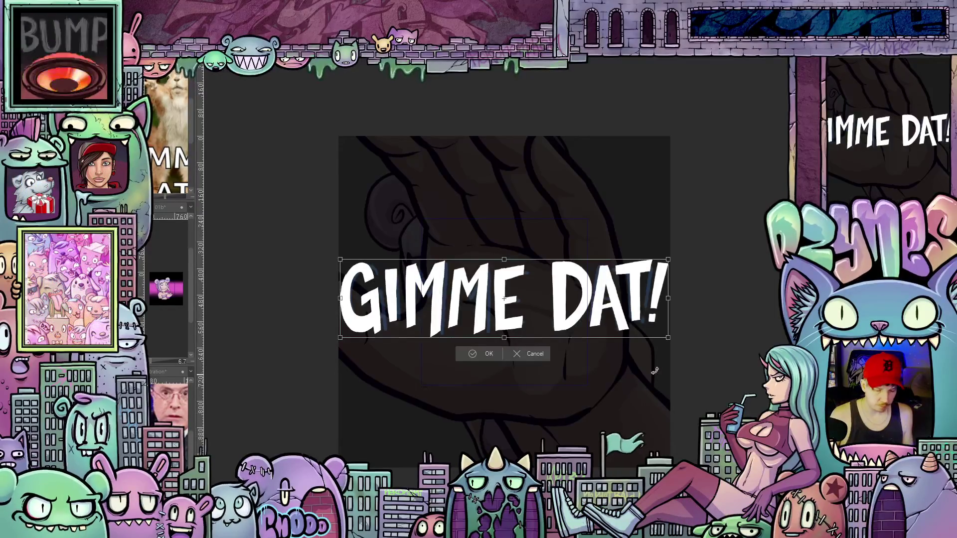
- Scale the white caption past the canvas edges and shift it so GIMME spans the hand
{"action": "left_click_drag", "start_coordinate": [669, 338], "coordinate": [845, 380]}
{"action": "mouse_move", "coordinate": [723, 381]}
{"action": "left_mouse_down"}
{"action": "mouse_move", "coordinate": [710, 362]}
{"action": "mouse_move", "coordinate": [748, 342]}
{"action": "mouse_move", "coordinate": [554, 340]}
{"action": "mouse_move", "coordinate": [698, 345]}
{"action": "mouse_move", "coordinate": [629, 344]}
{"action": "mouse_move", "coordinate": [645, 343]}
{"action": "left_mouse_up"}
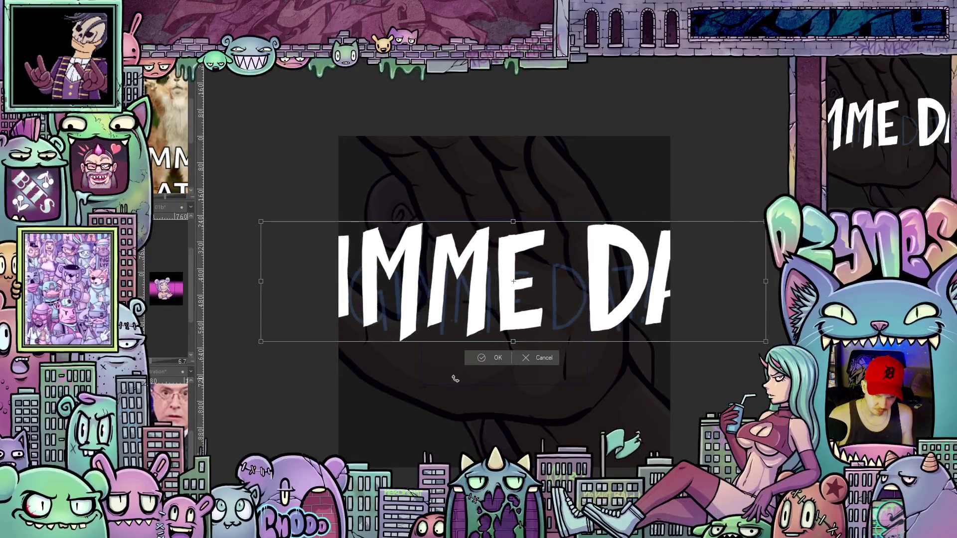
{"action": "left_click", "coordinate": [497, 358]}
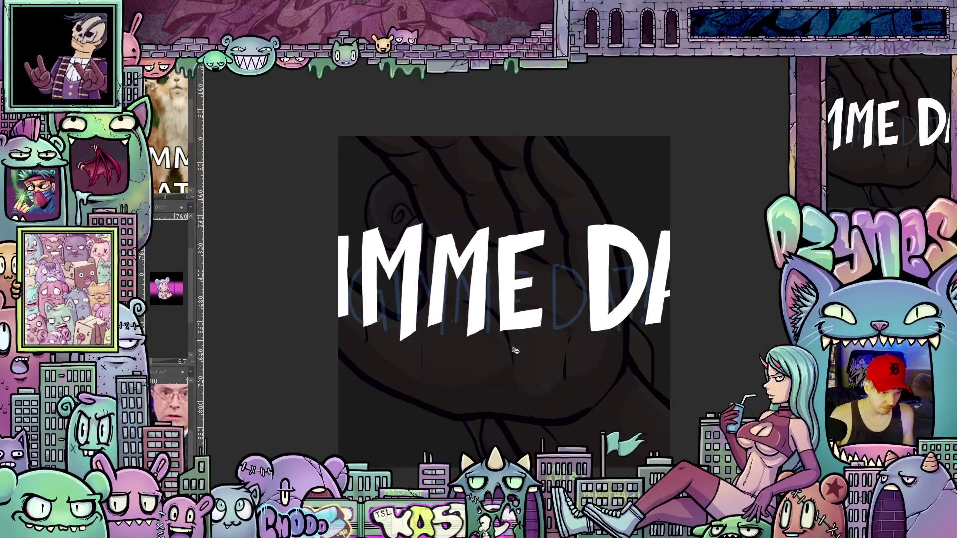
{"action": "mouse_move", "coordinate": [496, 307]}
{"action": "left_mouse_down"}
{"action": "mouse_move", "coordinate": [604, 345]}
{"action": "mouse_move", "coordinate": [429, 302]}
{"action": "mouse_move", "coordinate": [483, 324]}
{"action": "mouse_move", "coordinate": [437, 319]}
{"action": "left_mouse_up"}
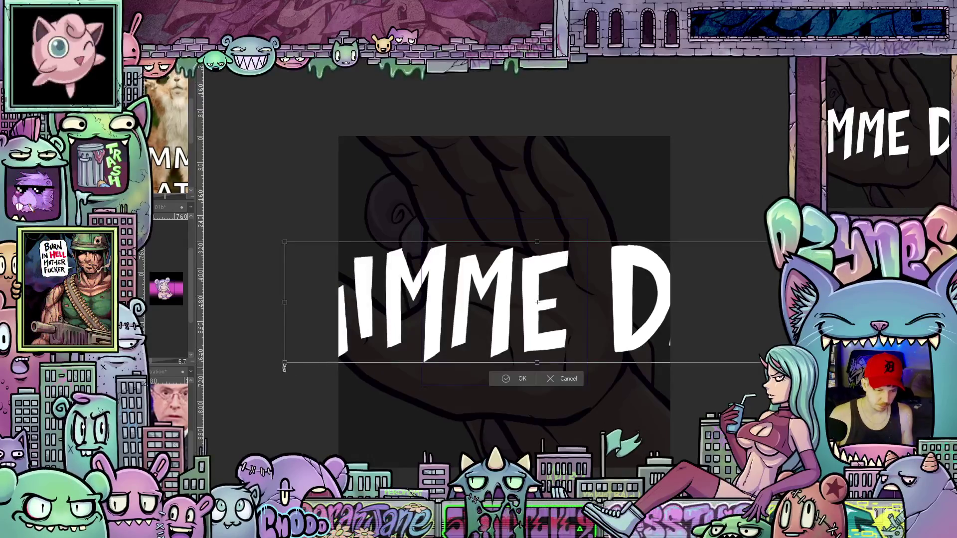
{"action": "mouse_move", "coordinate": [285, 367]}
{"action": "left_mouse_down"}
{"action": "mouse_move", "coordinate": [222, 391]}
{"action": "mouse_move", "coordinate": [253, 386]}
{"action": "left_mouse_up"}
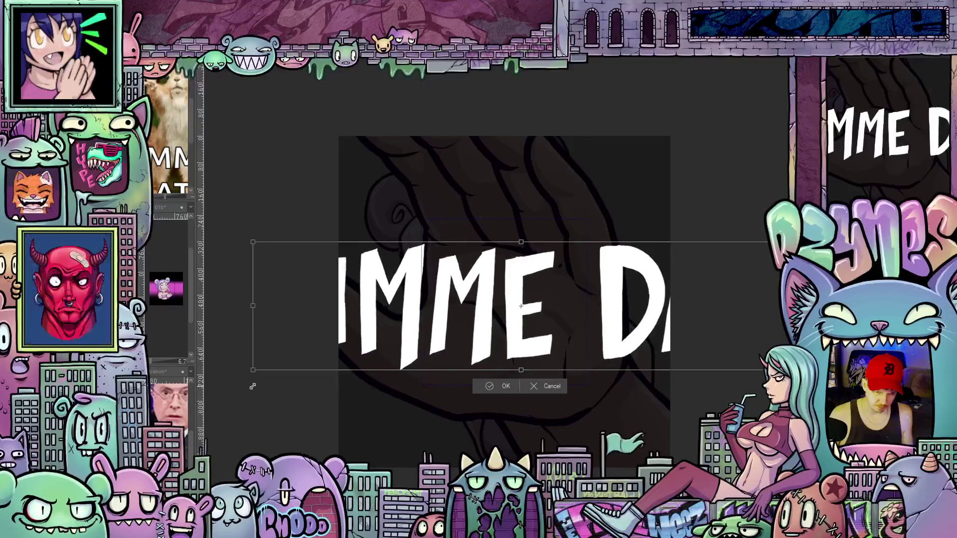
{"action": "left_click_drag", "start_coordinate": [553, 350], "coordinate": [601, 344]}
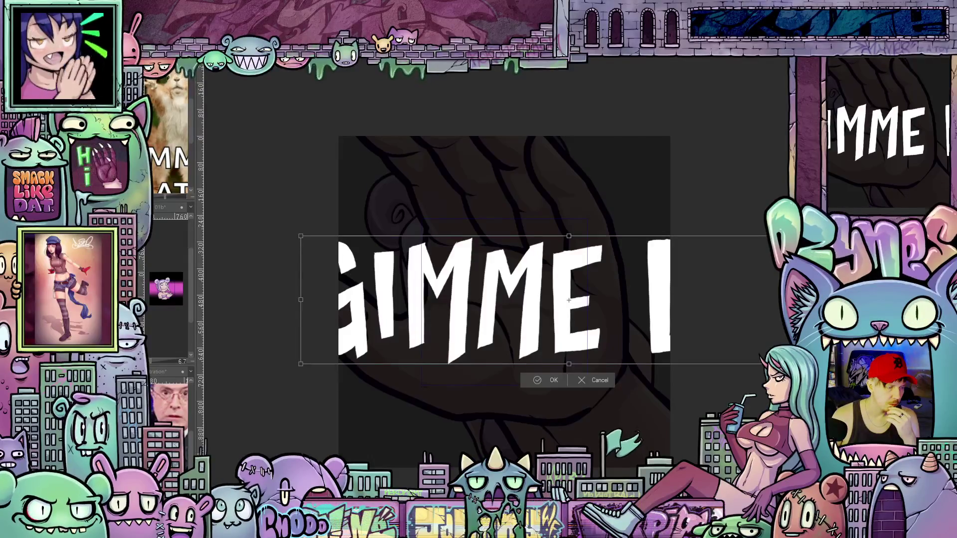
{"action": "key", "text": "p"}
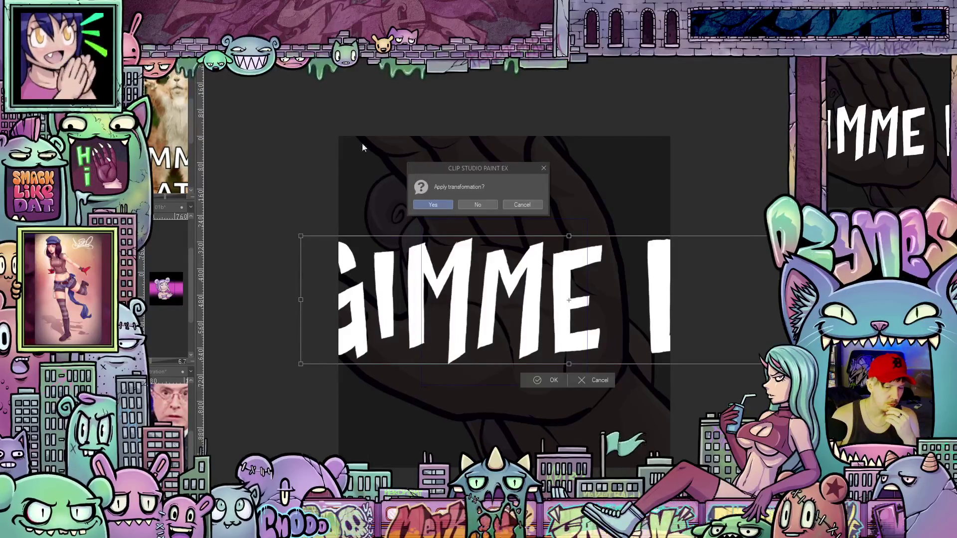
{"action": "left_click", "coordinate": [426, 204]}
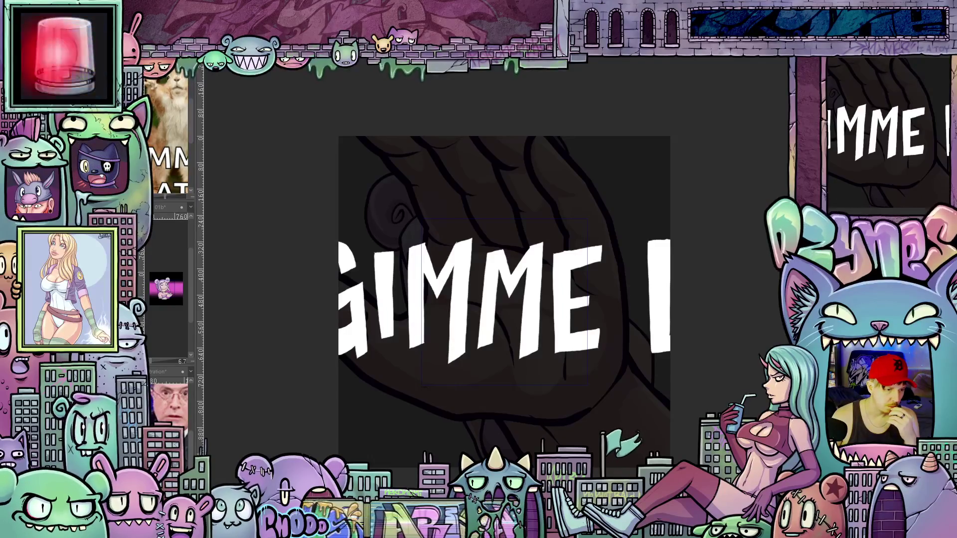
- Shift the enlarged caption right so only a huge G enters, and hide the onion skin
{"action": "key", "text": "ctrl+t"}
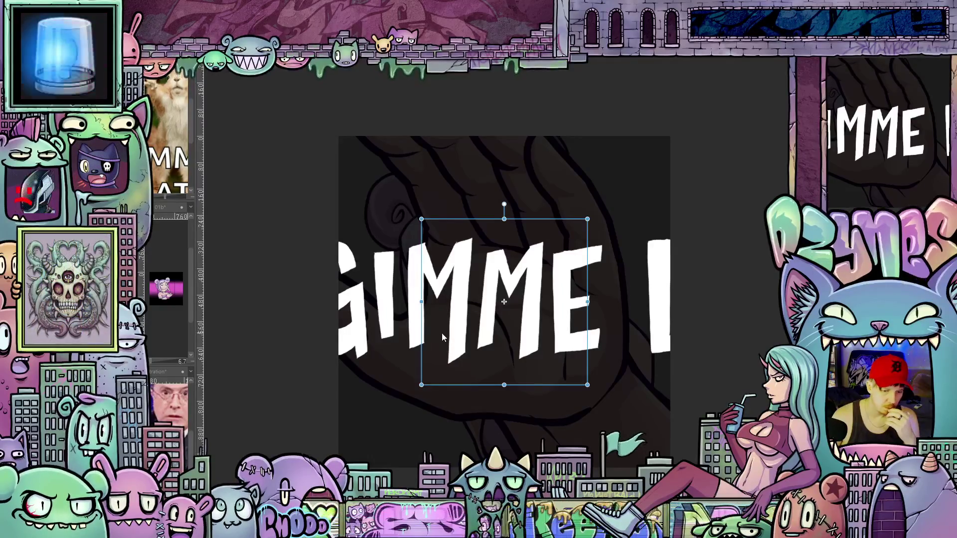
{"action": "mouse_move", "coordinate": [528, 389]}
{"action": "left_mouse_down"}
{"action": "mouse_move", "coordinate": [800, 395]}
{"action": "mouse_move", "coordinate": [780, 394]}
{"action": "left_mouse_up"}
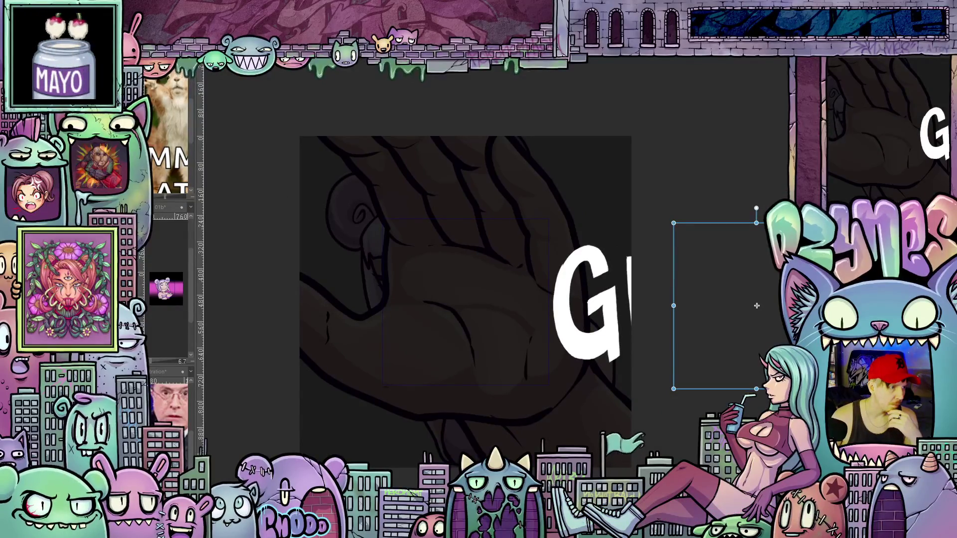
{"action": "key", "text": "Return"}
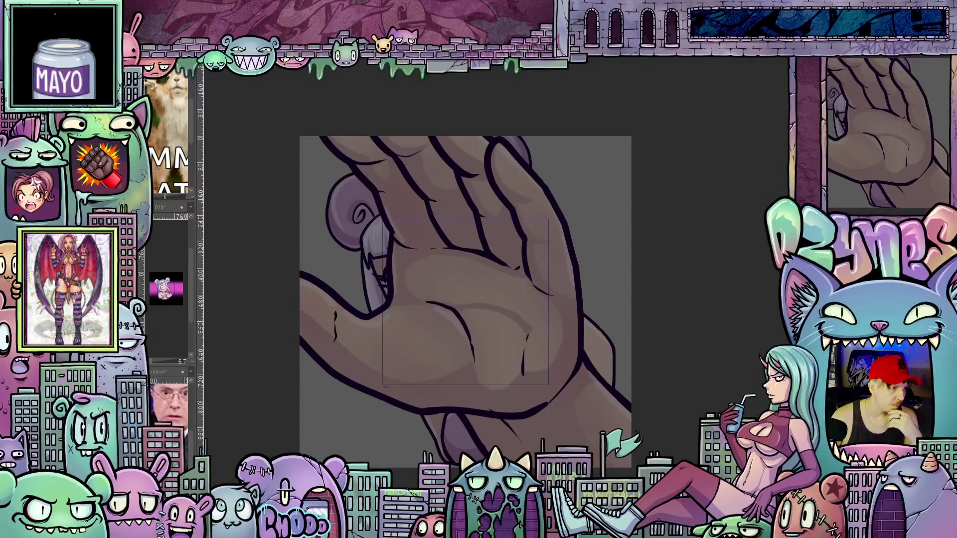
{"action": "key", "text": "ctrl+z"}
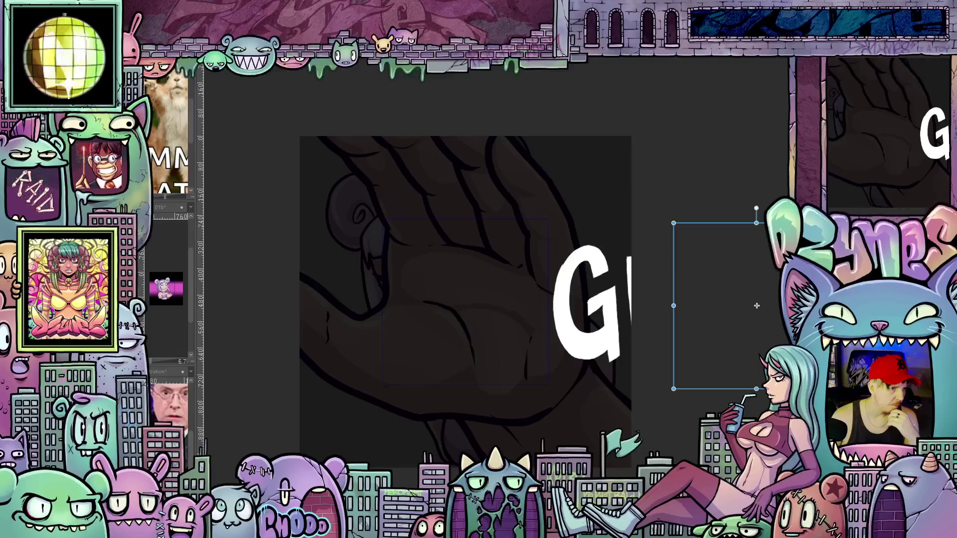
{"action": "key", "text": "ctrl+z"}
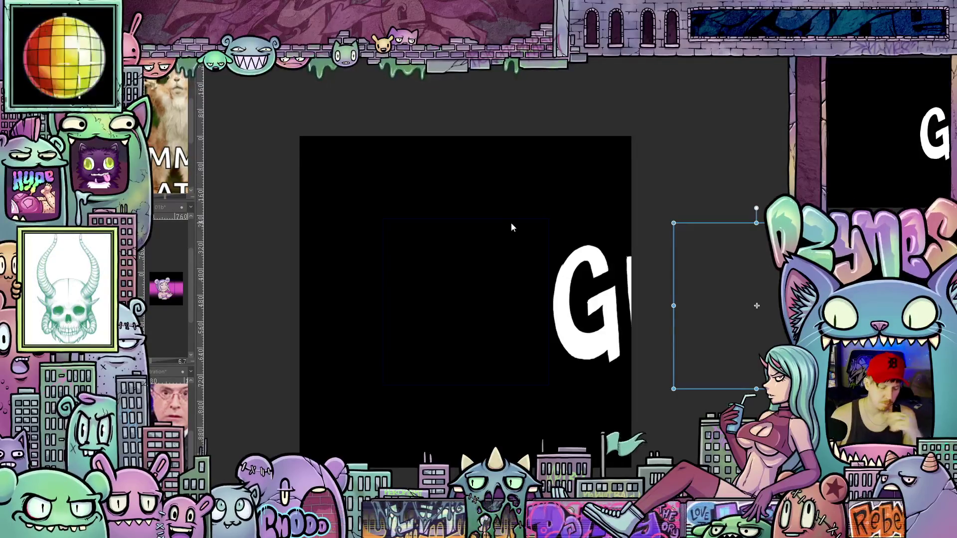
- Step the lettering left until only the end of 'T!' sits at the left edge
{"action": "key", "text": "space"}
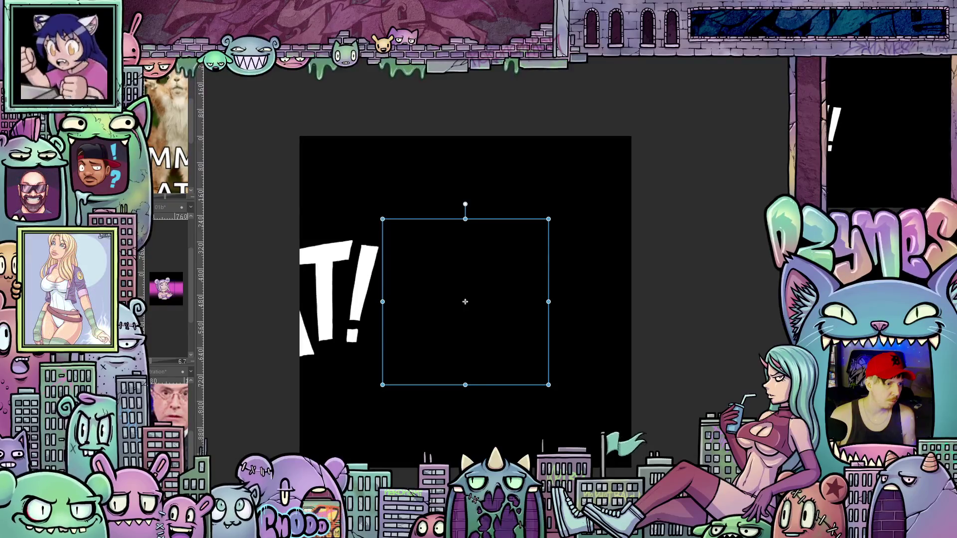
- Drag the black cover down in two moves to reveal the hand's fingers at the top
{"action": "scroll", "coordinate": [693, 293], "scroll_direction": "up", "scroll_amount": 4}
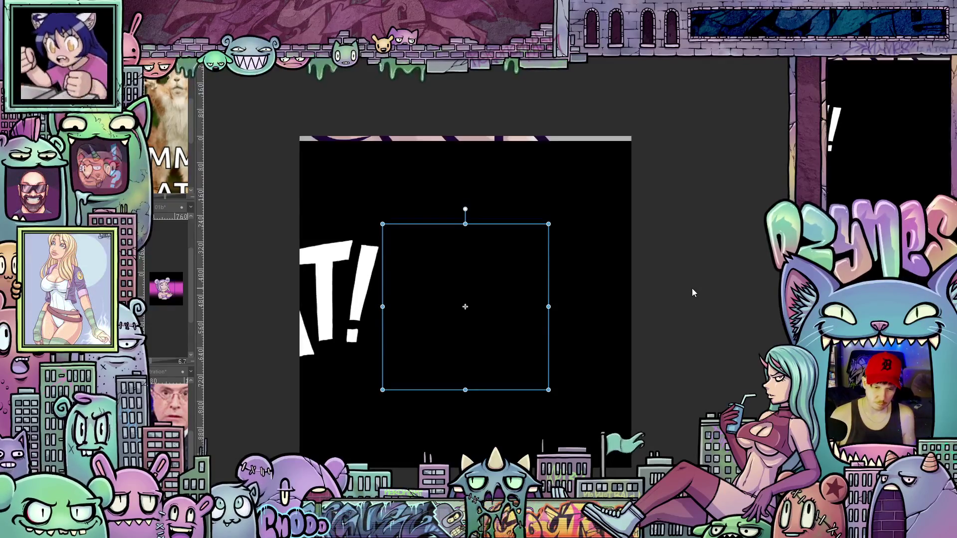
{"action": "scroll", "coordinate": [693, 291], "scroll_direction": "up", "scroll_amount": 6}
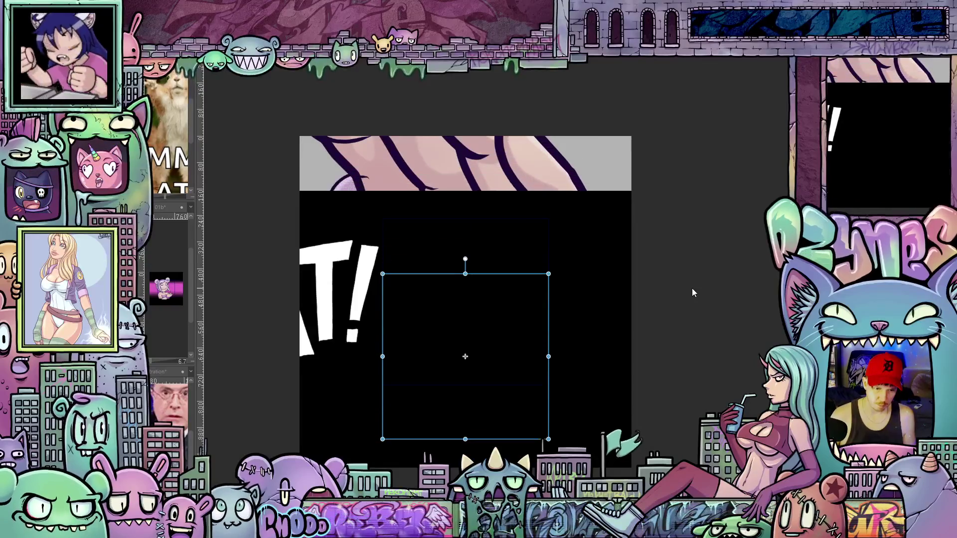
{"action": "scroll", "coordinate": [693, 292], "scroll_direction": "up", "scroll_amount": 6}
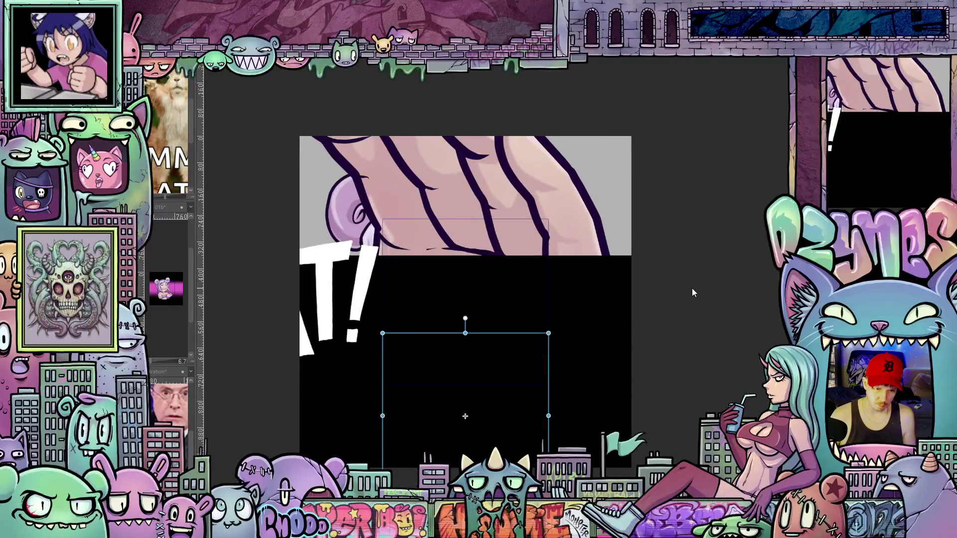
{"action": "scroll", "coordinate": [693, 292], "scroll_direction": "up", "scroll_amount": 6}
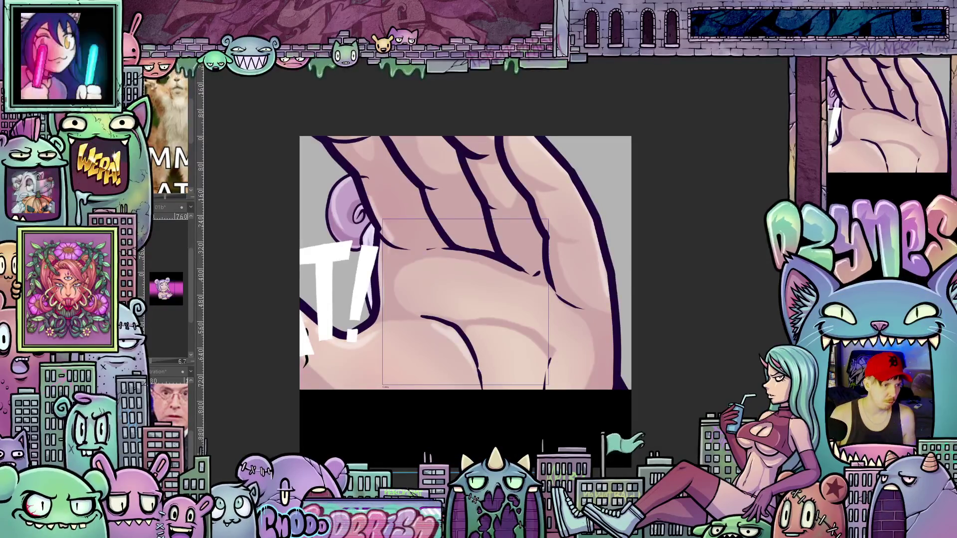
{"action": "key", "text": "ctrl+t"}
{"action": "left_click_drag", "start_coordinate": [465, 302], "coordinate": [466, 367]}
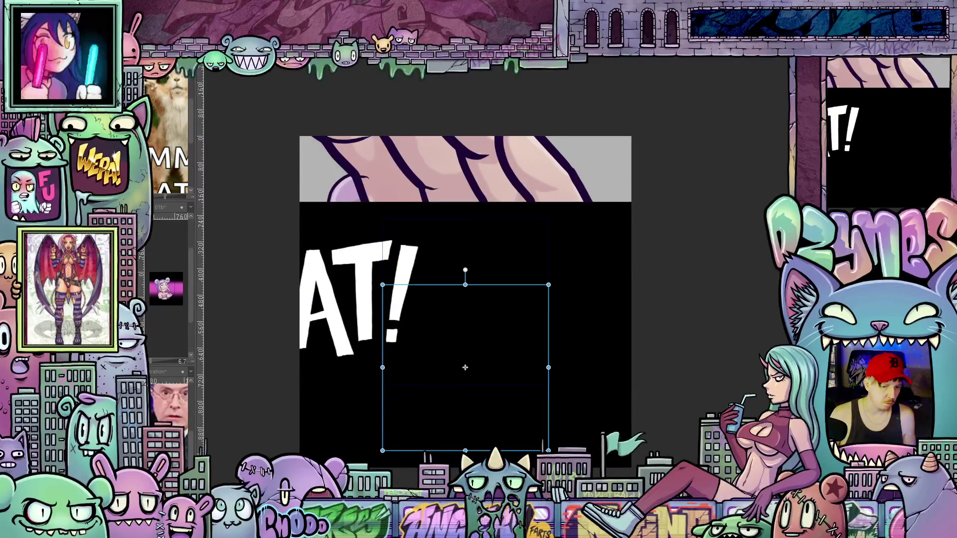
{"action": "mouse_move", "coordinate": [466, 367]}
{"action": "left_mouse_down"}
{"action": "mouse_move", "coordinate": [465, 429]}
{"action": "mouse_move", "coordinate": [466, 301]}
{"action": "mouse_move", "coordinate": [465, 537]}
{"action": "mouse_move", "coordinate": [465, 336]}
{"action": "mouse_move", "coordinate": [465, 429]}
{"action": "left_mouse_up"}
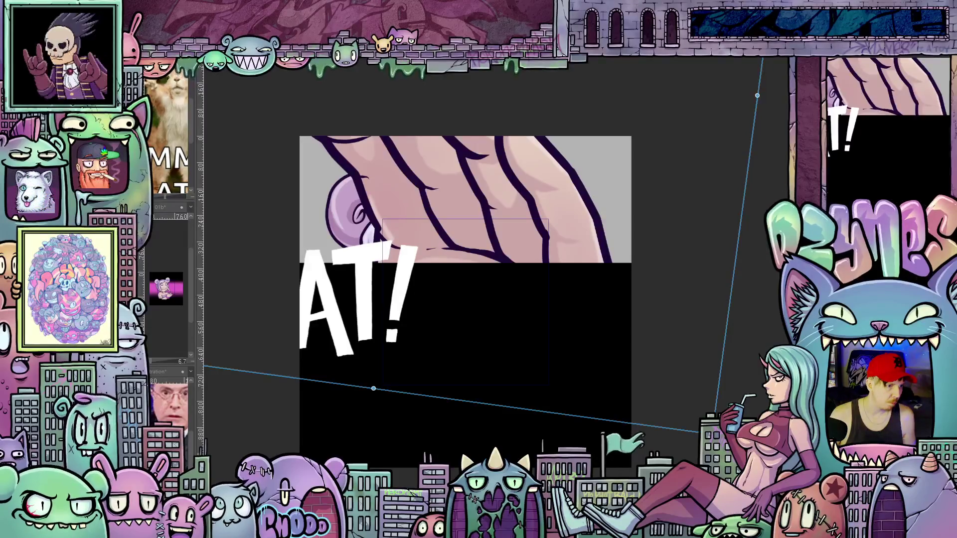
- Step to the frame showing the bear-eared girl's head above the black cover
{"action": "key", "text": "Escape"}
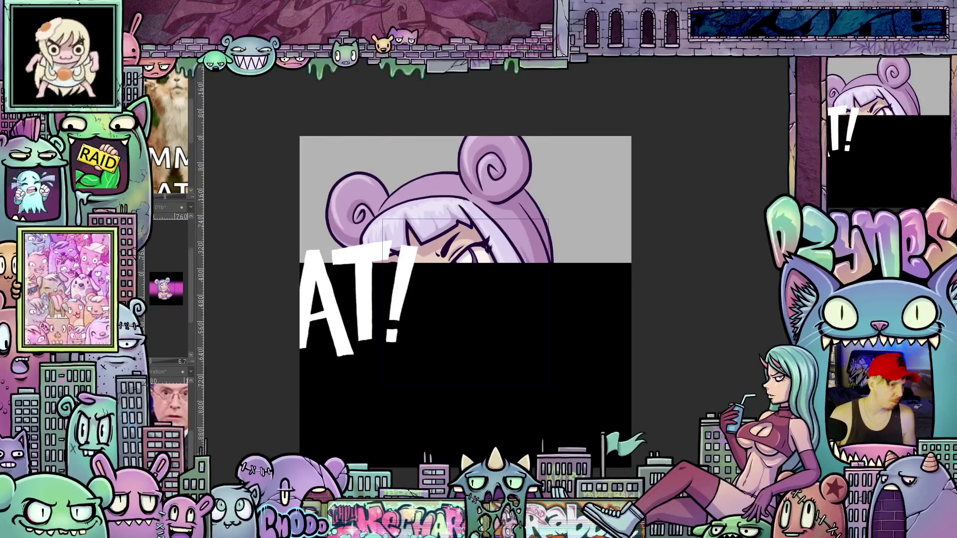
{"action": "key", "text": "ctrl+t"}
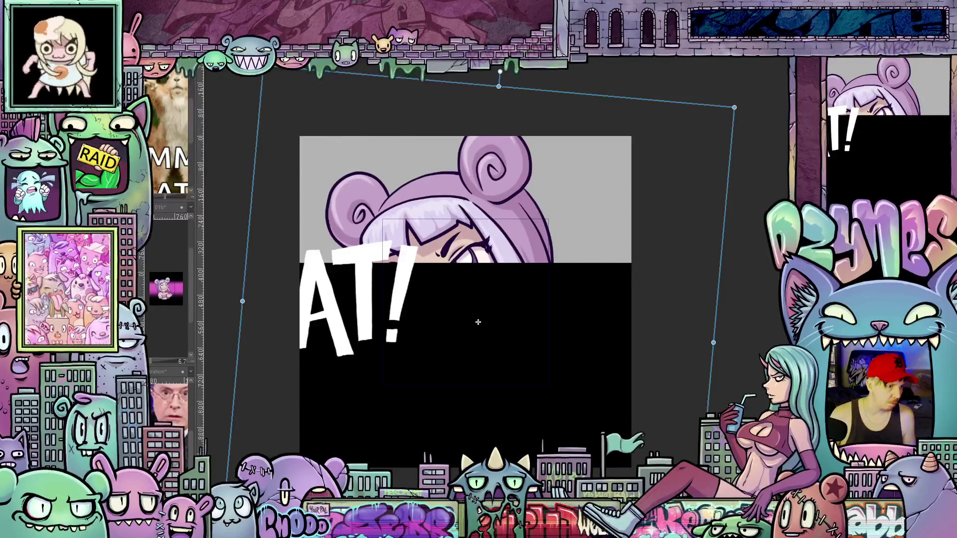
{"action": "key", "text": "Delete"}
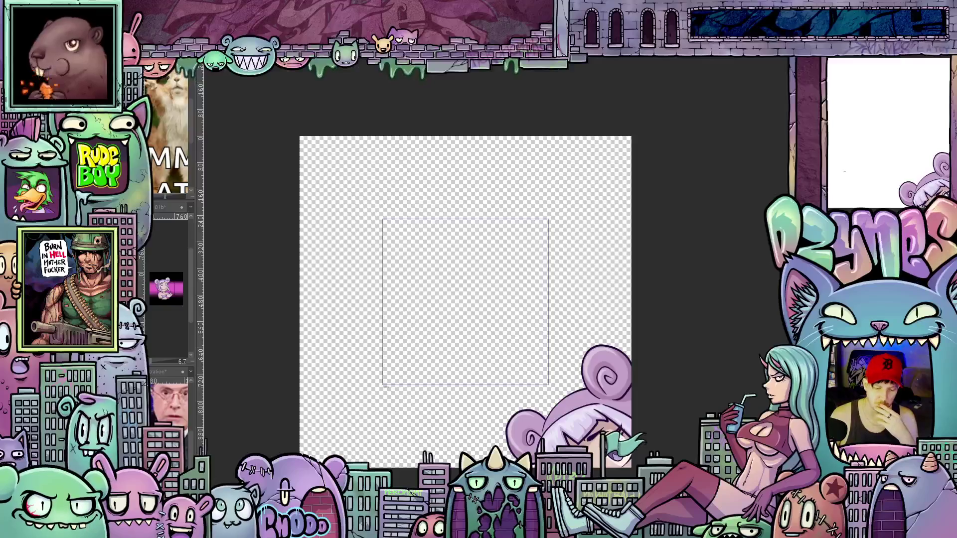
- Render and play the emote: grinning girl, GIMME lettering, then the grabbing hand
{"action": "key", "text": "space"}
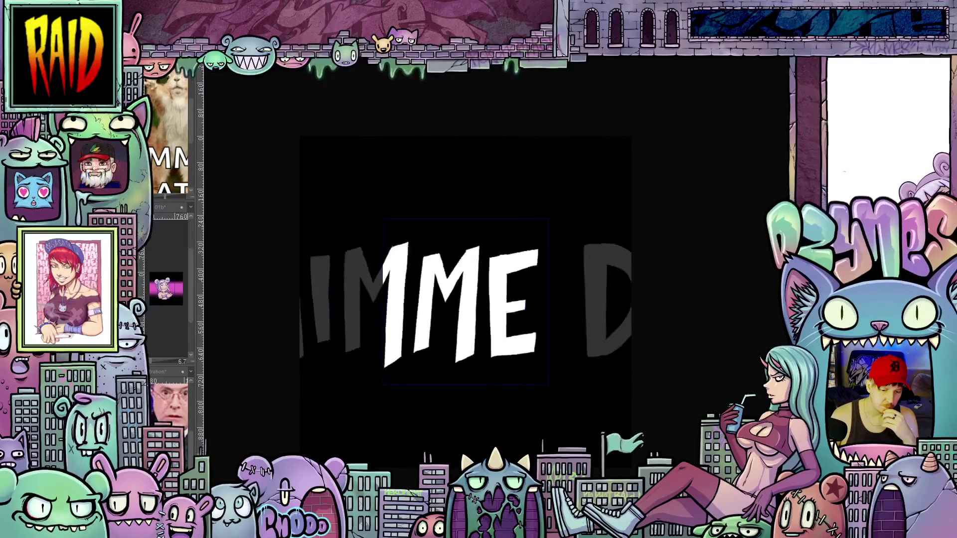
{"action": "scroll", "coordinate": [710, 301], "scroll_direction": "down", "scroll_amount": 5}
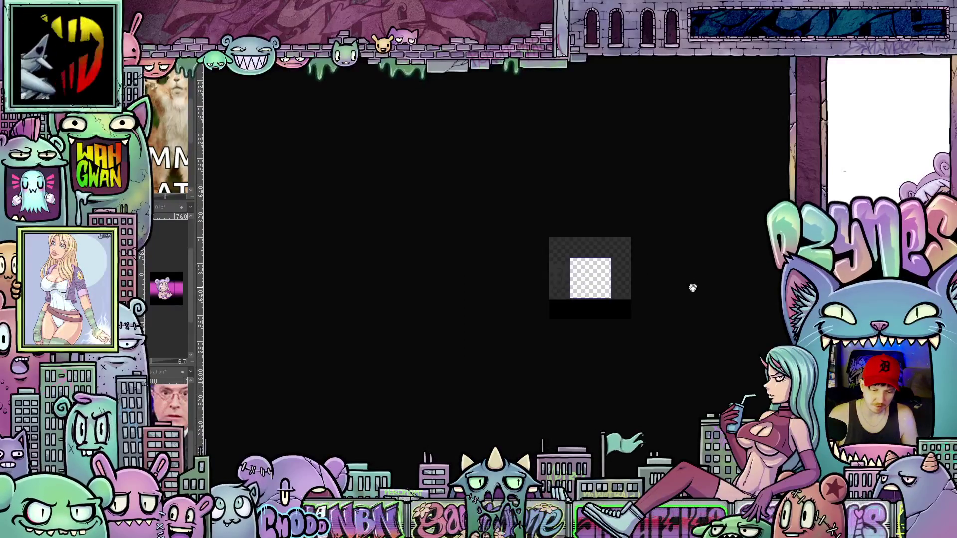
- Apply a slight tilt to the grabbing-hand drawing over the girl
{"action": "scroll", "coordinate": [653, 264], "scroll_direction": "down", "scroll_amount": 2}
{"action": "scroll", "coordinate": [660, 266], "scroll_direction": "up", "scroll_amount": 1}
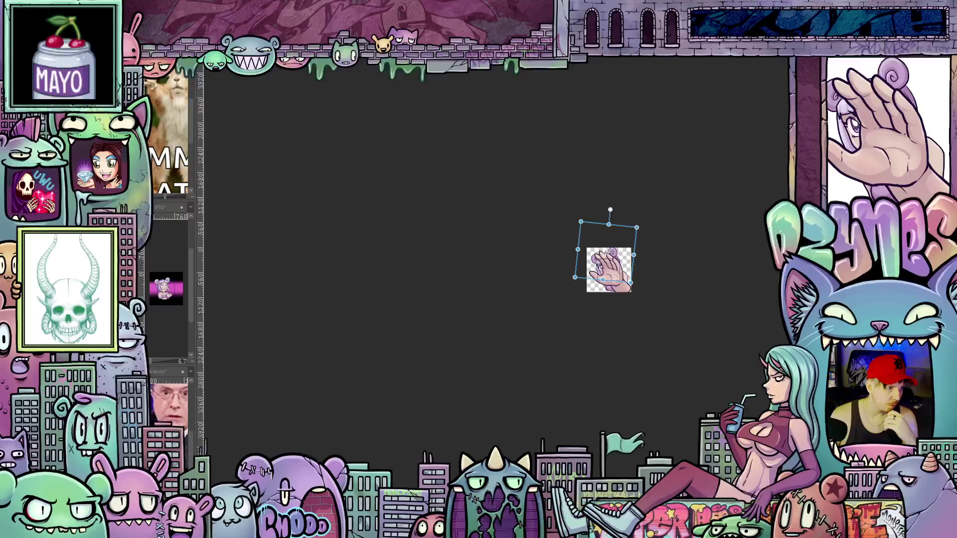
{"action": "key", "text": "Return"}
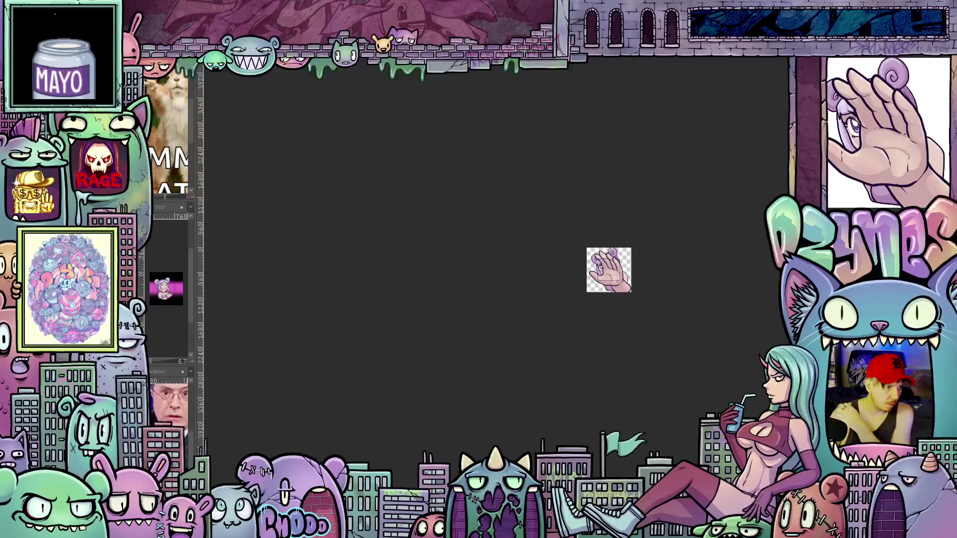
{"action": "key", "text": "ctrl+t"}
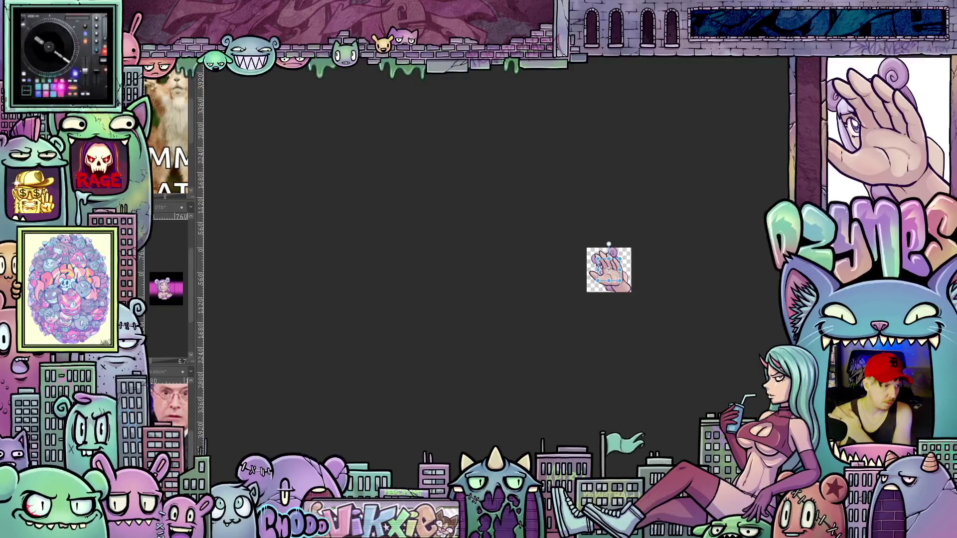
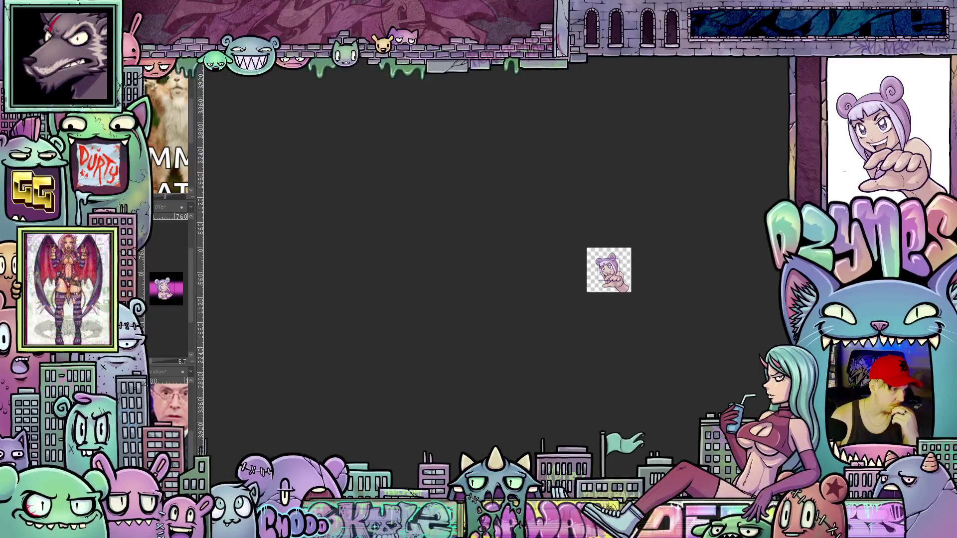
- On the next pose frame, enlarge the girl's hand into a skewed perspective close-up
{"action": "key", "text": "ctrl+v"}
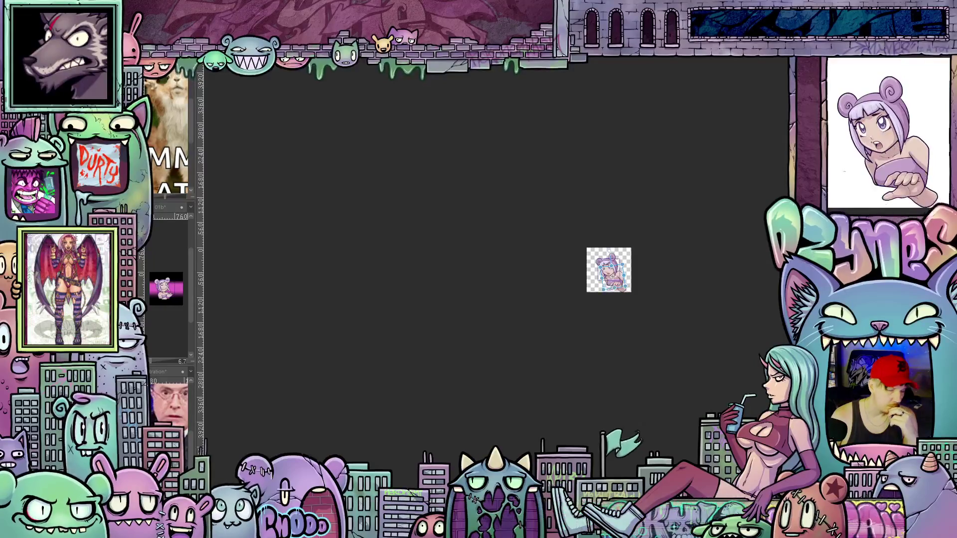
{"action": "scroll", "coordinate": [647, 268], "scroll_direction": "up", "scroll_amount": 2}
{"action": "scroll", "coordinate": [646, 265], "scroll_direction": "up", "scroll_amount": 3}
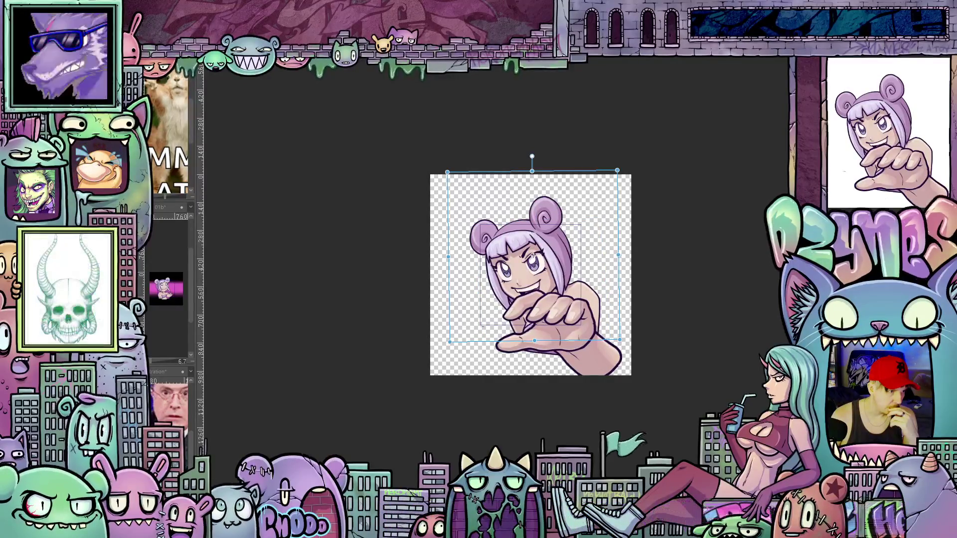
{"action": "key", "text": "ctrl+z"}
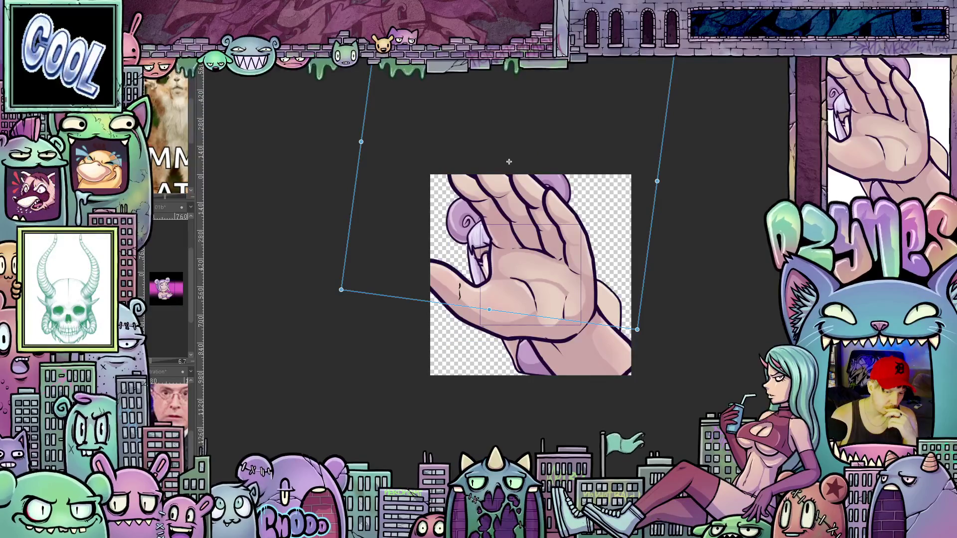
- Stretch the perspective frame wider on the GIM text frame
{"action": "key", "text": "ctrl+z"}
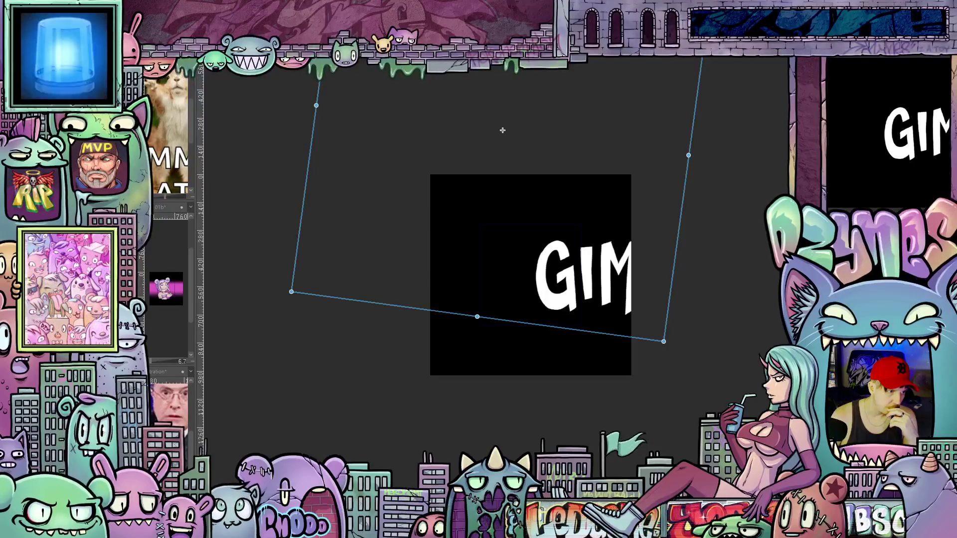
{"action": "left_click_drag", "start_coordinate": [503, 130], "coordinate": [502, 122]}
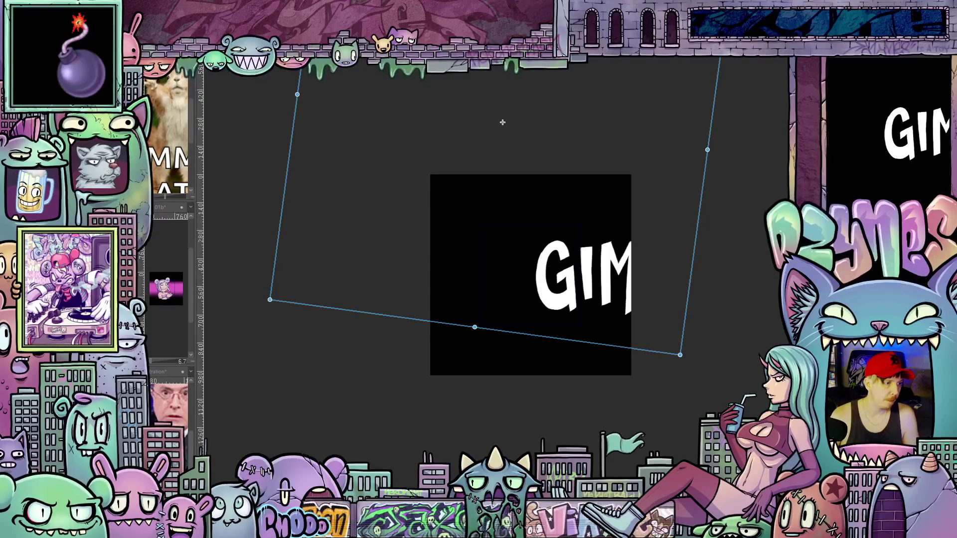
{"action": "key", "text": "Escape"}
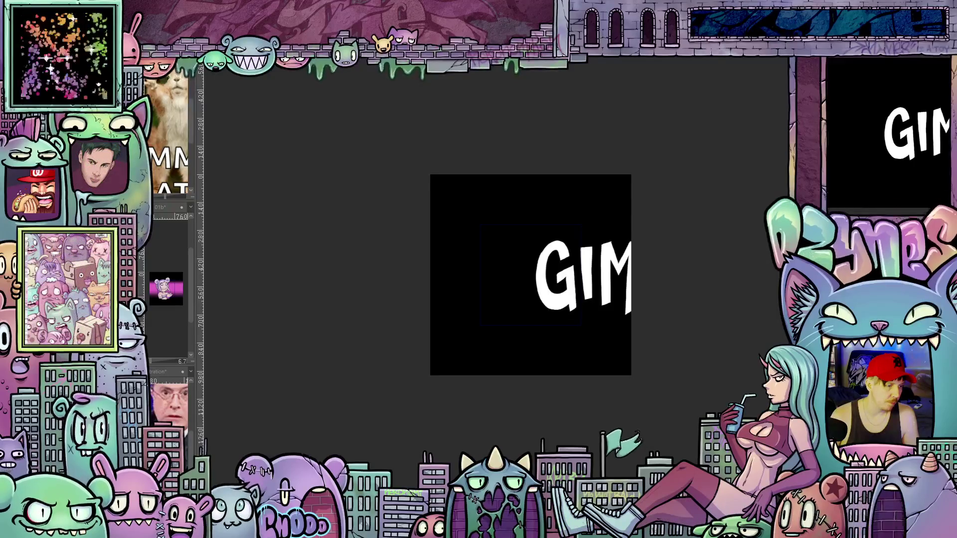
- Pull the top edge of the hand warp upward and apply it
{"action": "left_click", "coordinate": [502, 122]}
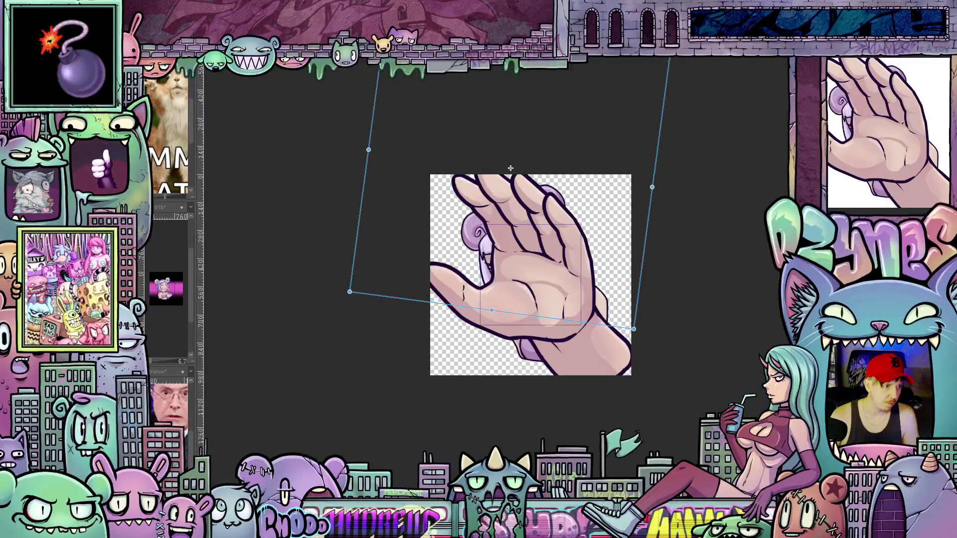
{"action": "left_click_drag", "start_coordinate": [511, 168], "coordinate": [507, 155]}
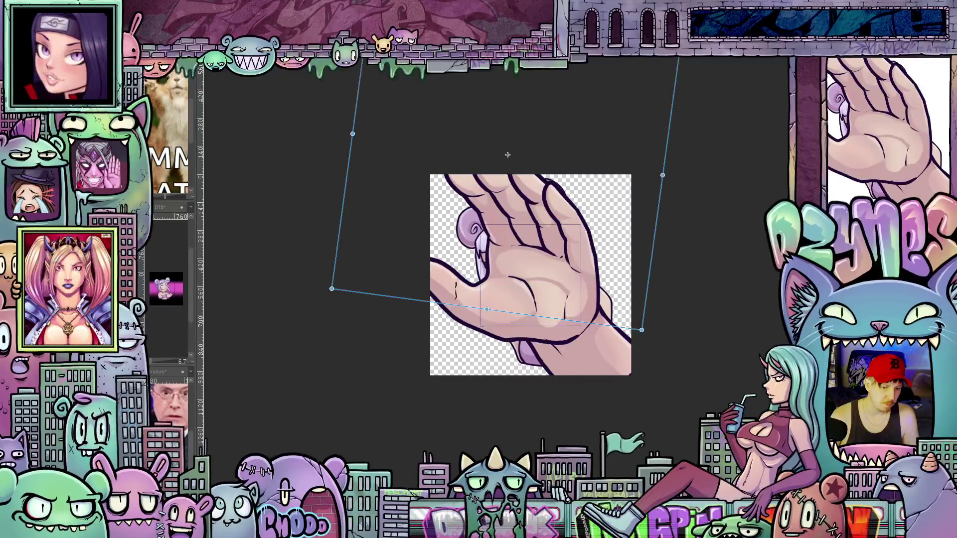
{"action": "key", "text": "Return"}
{"action": "key", "text": "ctrl+t"}
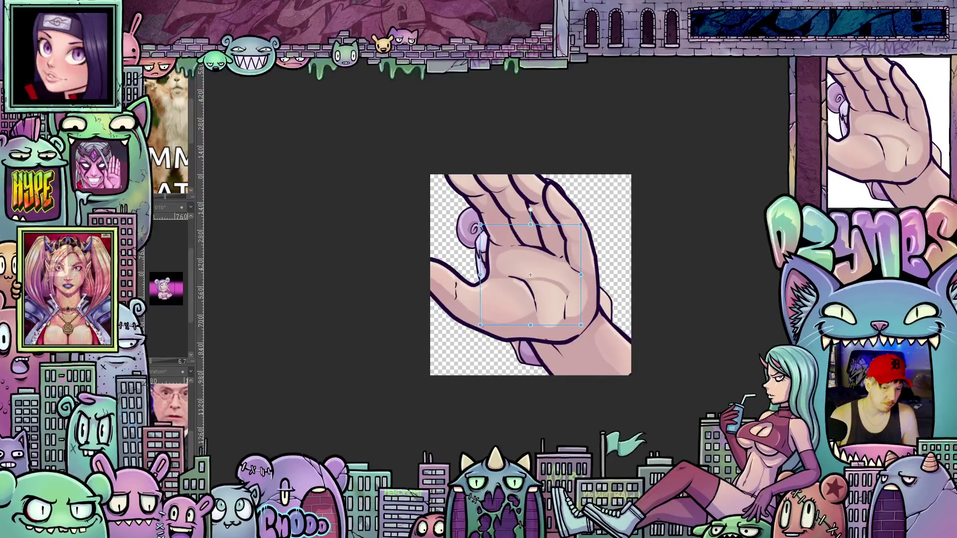
- Warp the hand close-up further, shift and rescale it slightly, and darken its colours
{"action": "key", "text": "ctrl+z"}
{"action": "key", "text": "ctrl+z"}
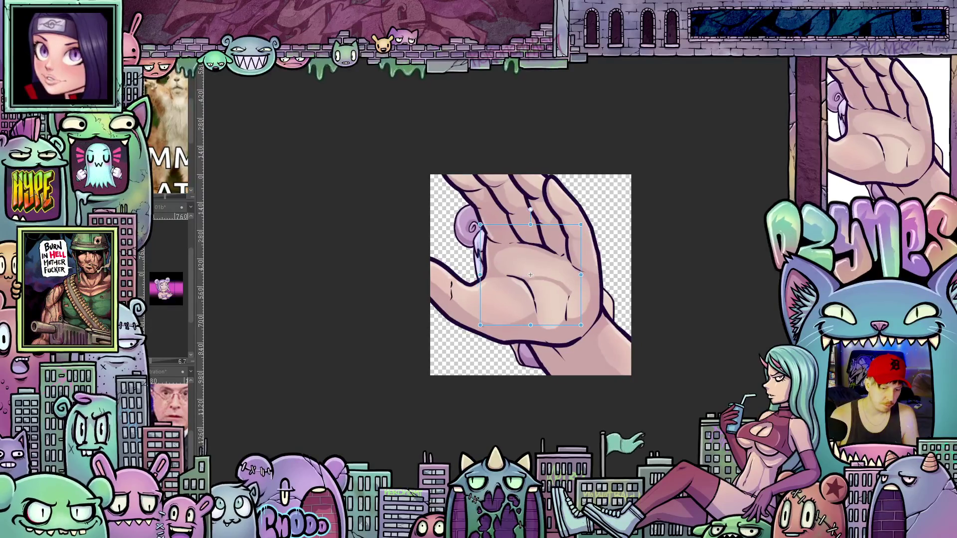
{"action": "key", "text": "ctrl+z"}
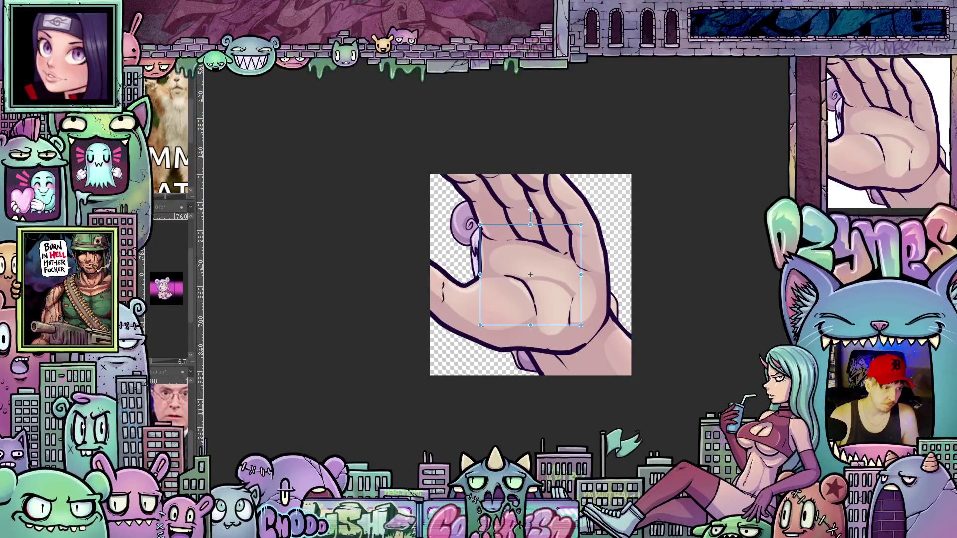
{"action": "key", "text": "ctrl+z"}
{"action": "key", "text": "ctrl+z"}
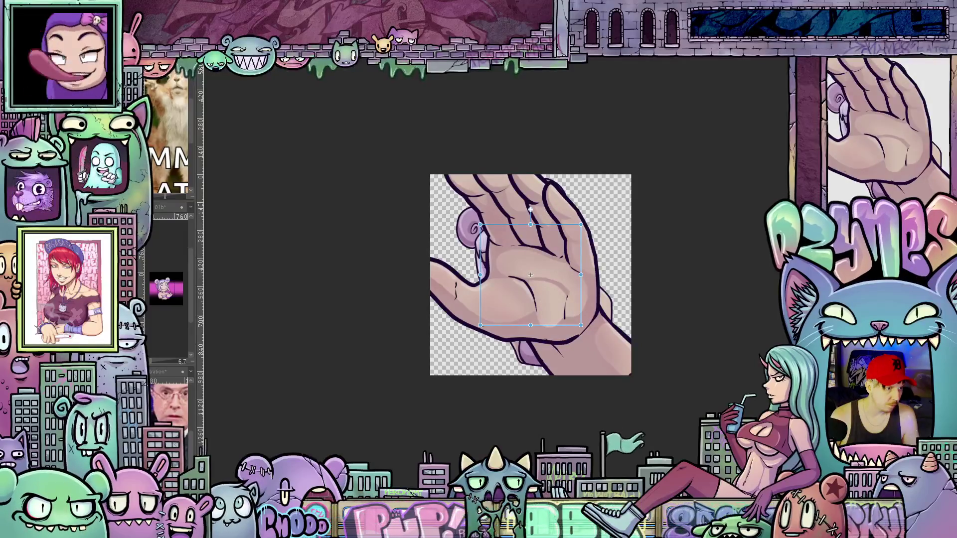
{"action": "key", "text": "ctrl+z"}
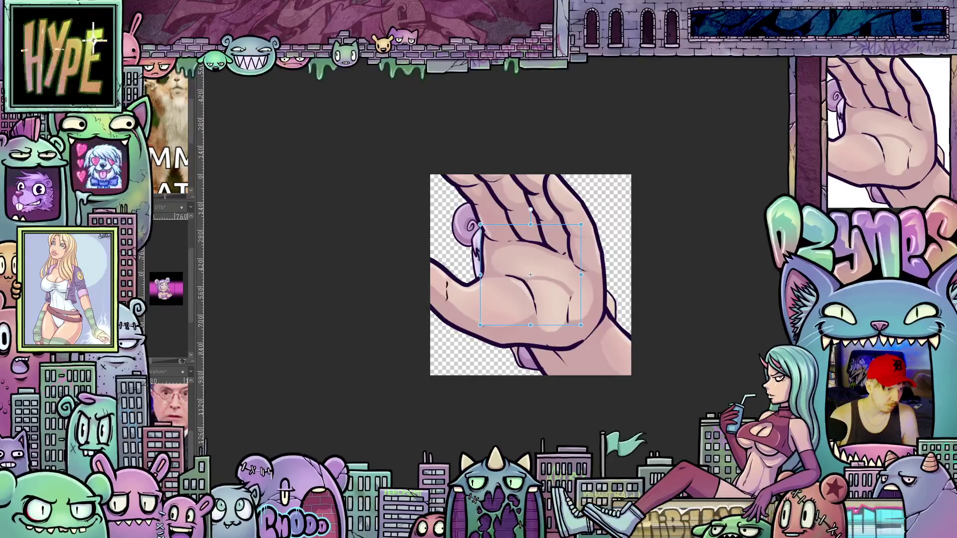
{"action": "key", "text": "ctrl+z"}
{"action": "key", "text": "ctrl+z"}
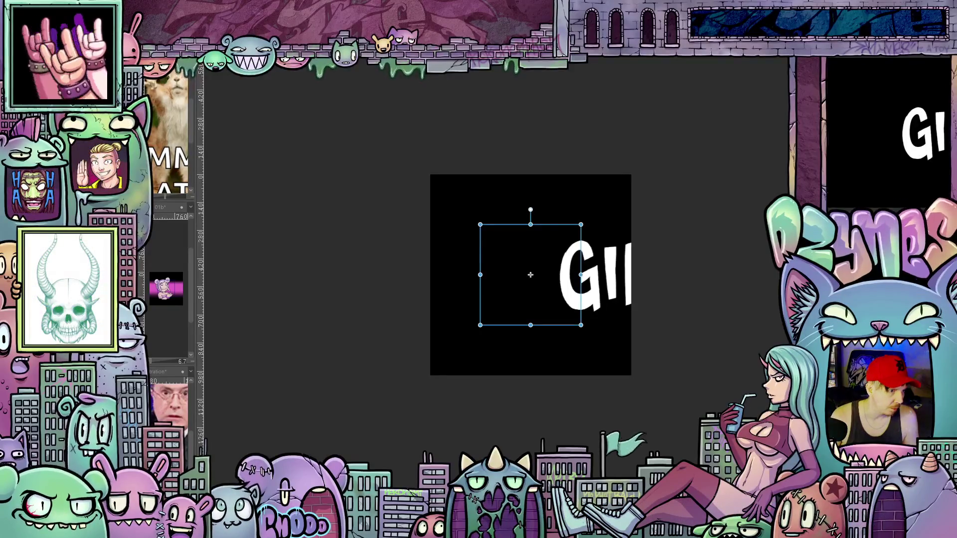
- Slide the GIMME DAT! text across the frames, nudging the AT! text slightly right
{"action": "left_click_drag", "start_coordinate": [530, 275], "coordinate": [683, 277]}
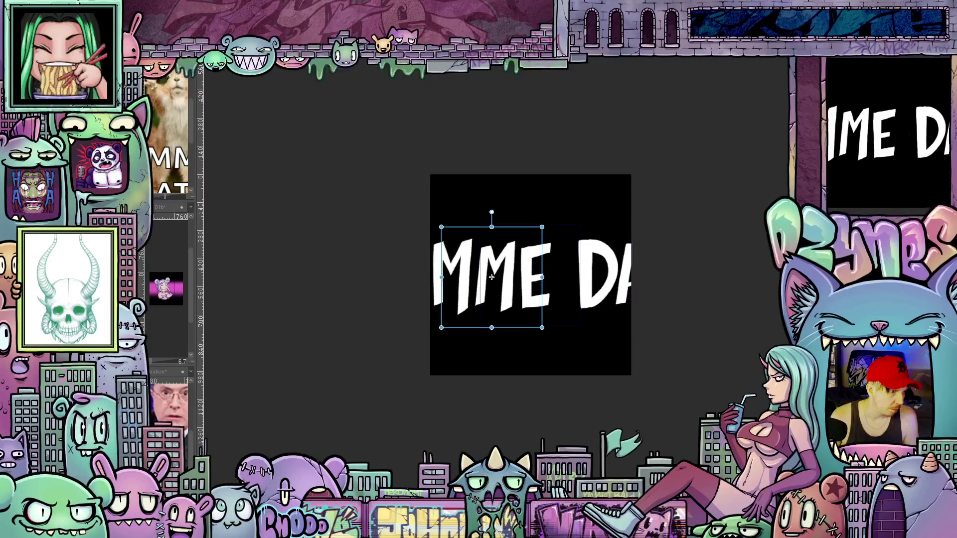
{"action": "left_click_drag", "start_coordinate": [684, 277], "coordinate": [492, 277]}
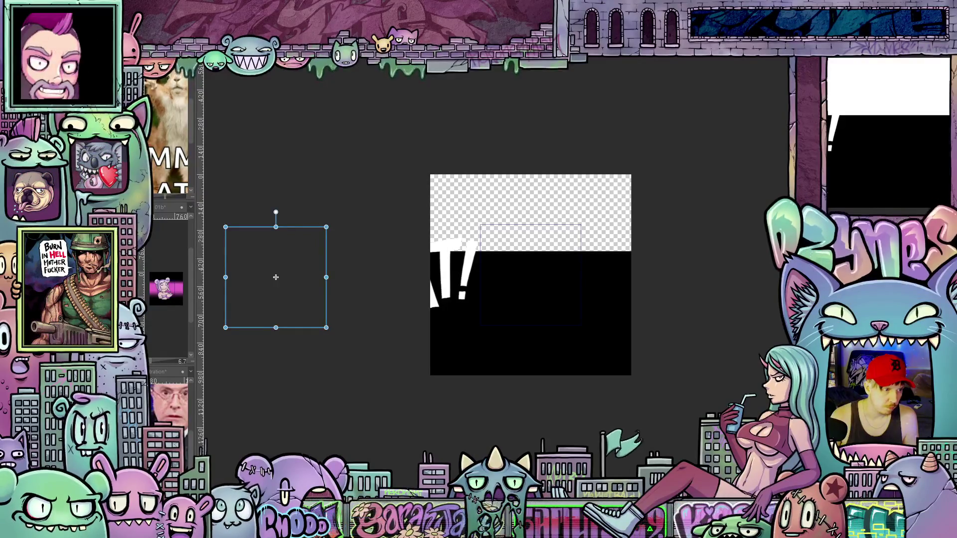
{"action": "key", "text": "shift+Right"}
{"action": "key", "text": "shift+Right"}
{"action": "key", "text": "shift+Right"}
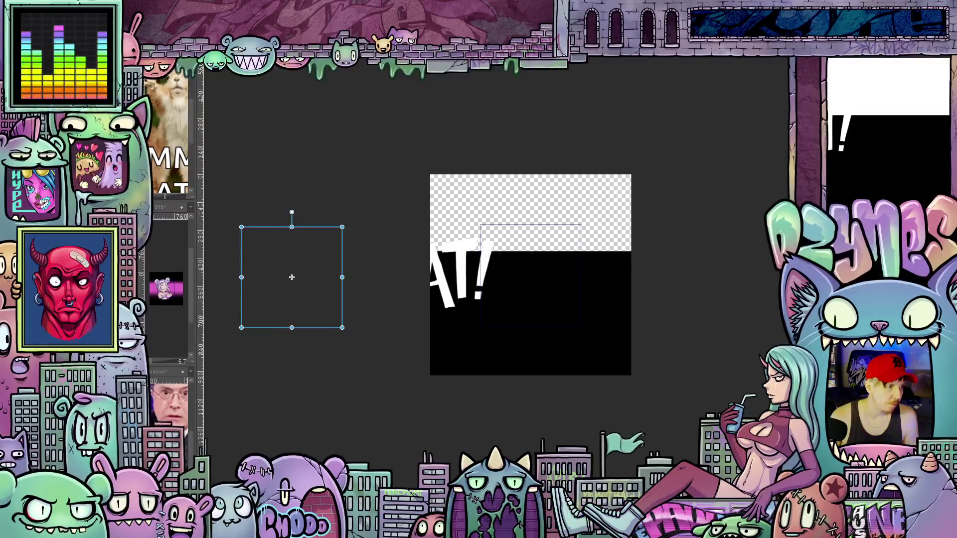
{"action": "key", "text": "Delete"}
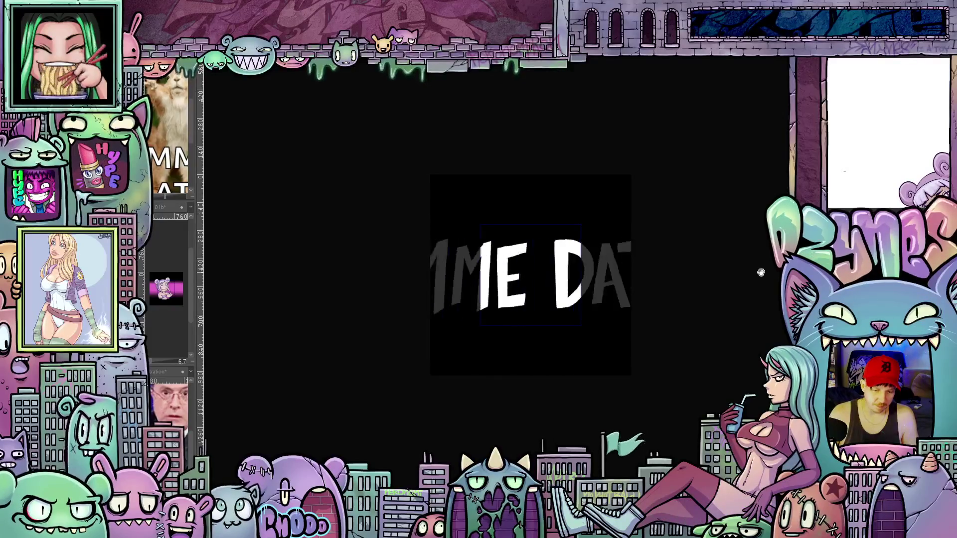
{"action": "scroll", "coordinate": [761, 273], "scroll_direction": "down", "scroll_amount": 8}
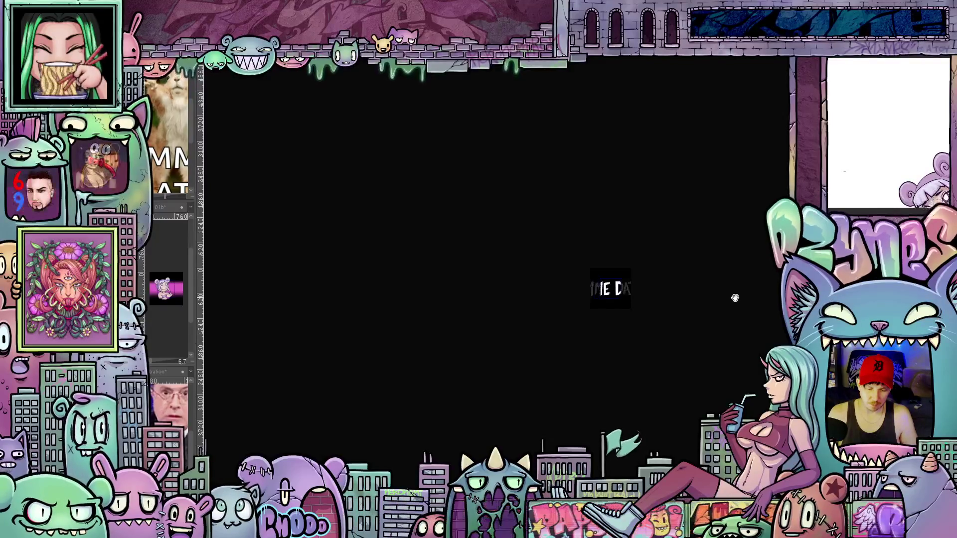
{"action": "scroll", "coordinate": [707, 285], "scroll_direction": "up", "scroll_amount": 3}
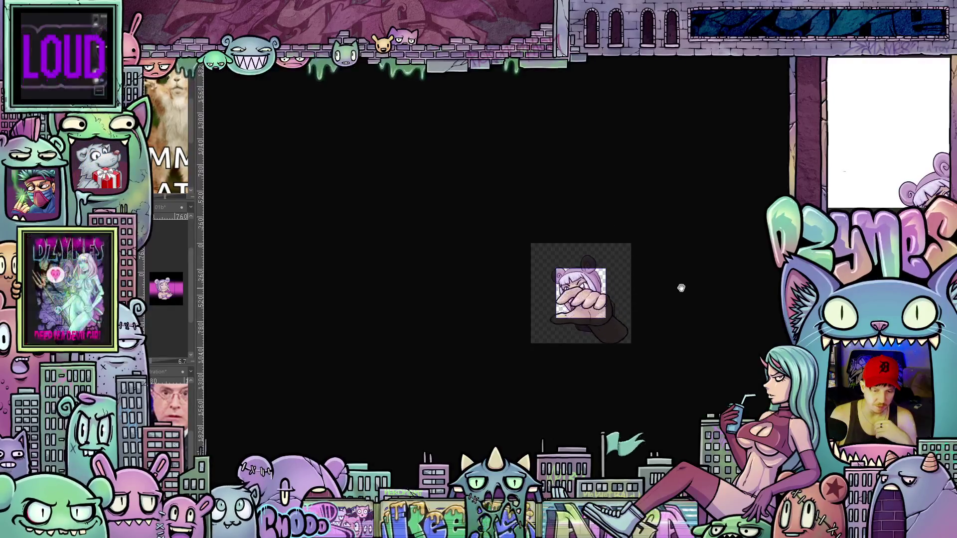
{"action": "scroll", "coordinate": [674, 289], "scroll_direction": "up", "scroll_amount": 1}
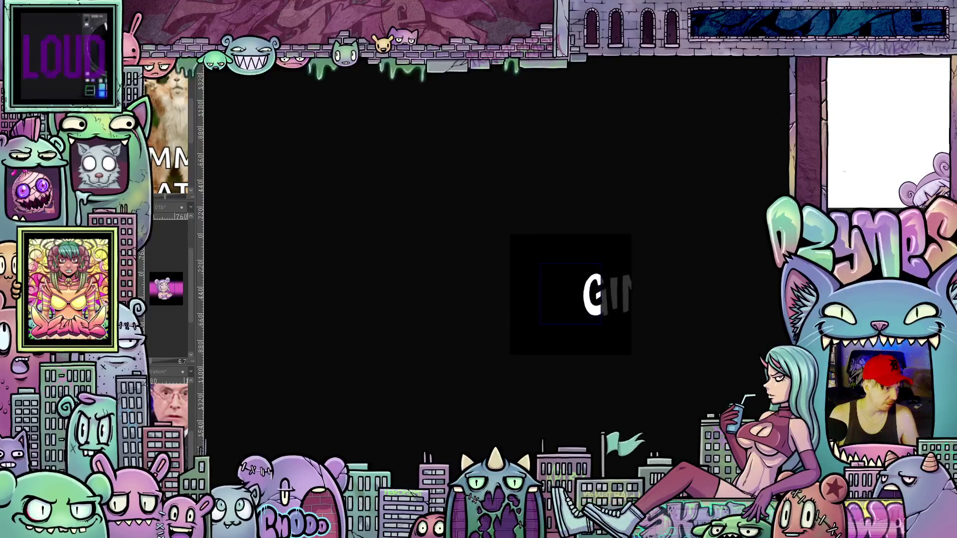
{"action": "scroll", "coordinate": [717, 309], "scroll_direction": "up", "scroll_amount": 4}
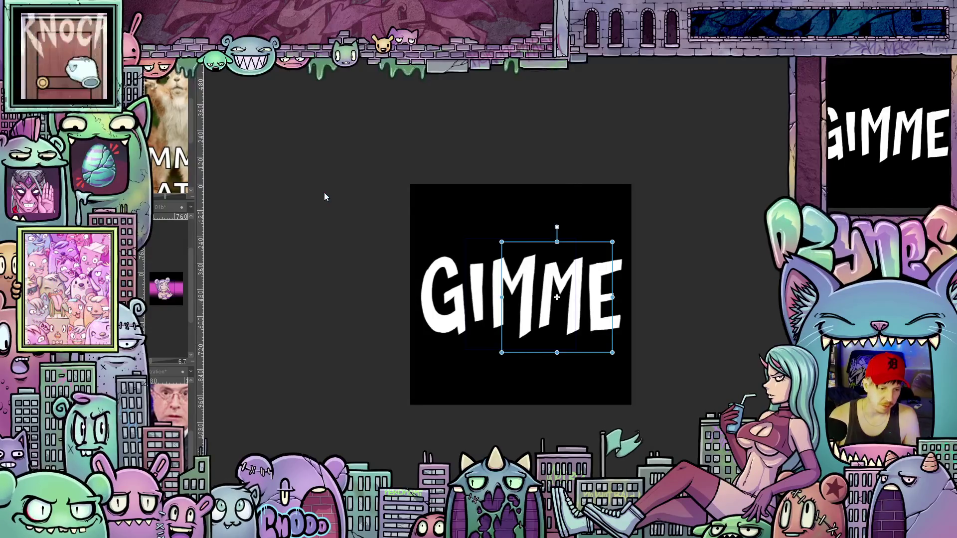
- Export the animation as an animated GIF with the default settings, about 224 KB
{"action": "key", "text": "ctrl+s"}
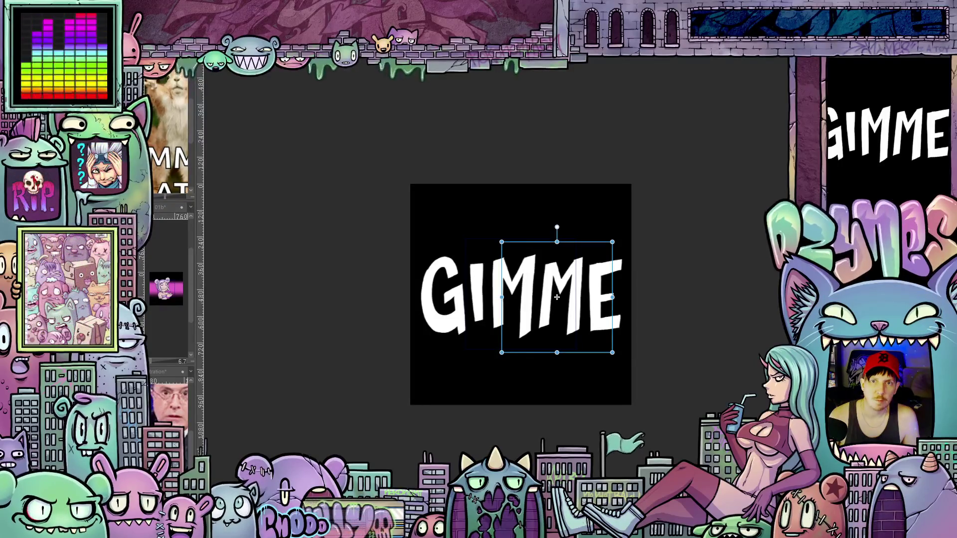
{"action": "key", "text": "Return"}
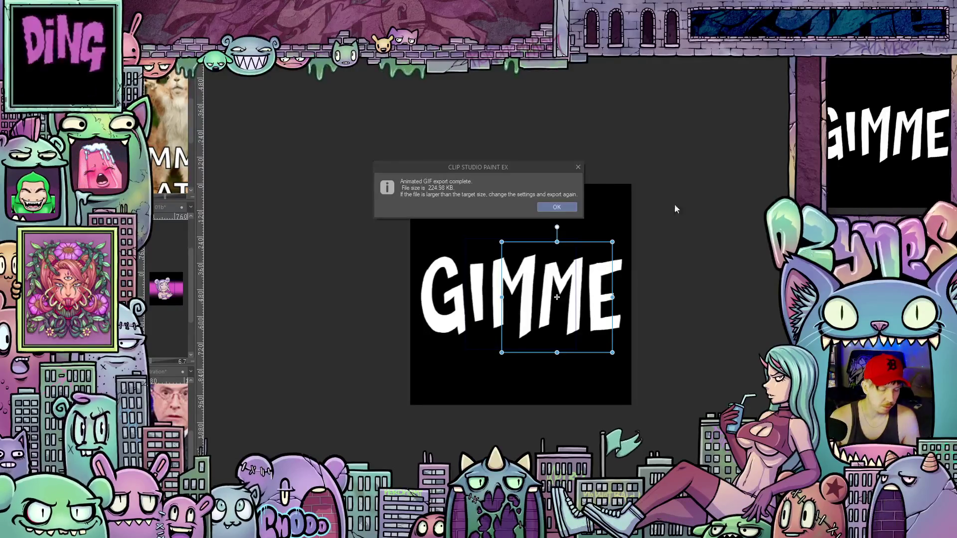
- Preview the exported 112 × 112 Gimme 01a 112px.gif in Windows Photos, then close it
{"action": "left_click", "coordinate": [567, 209]}
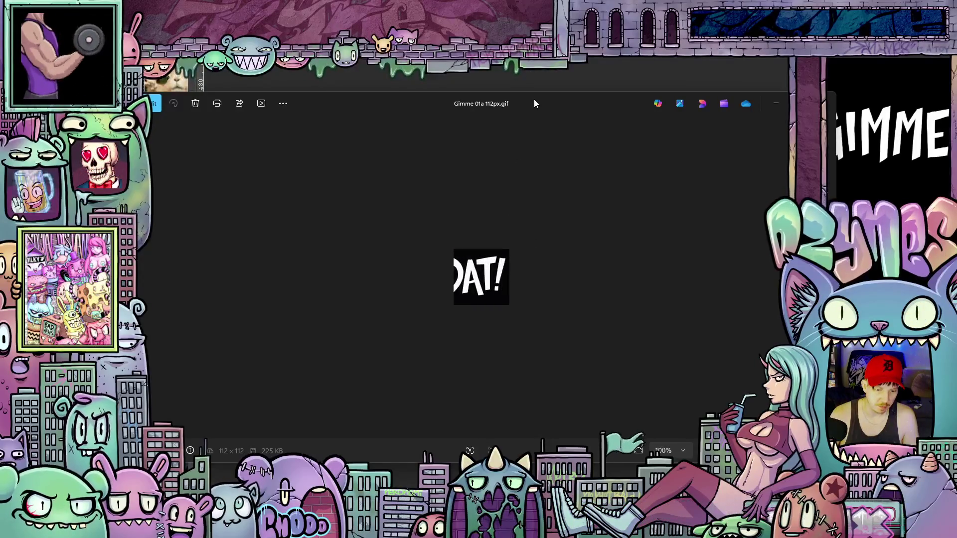
{"action": "key", "text": "alt+F4"}
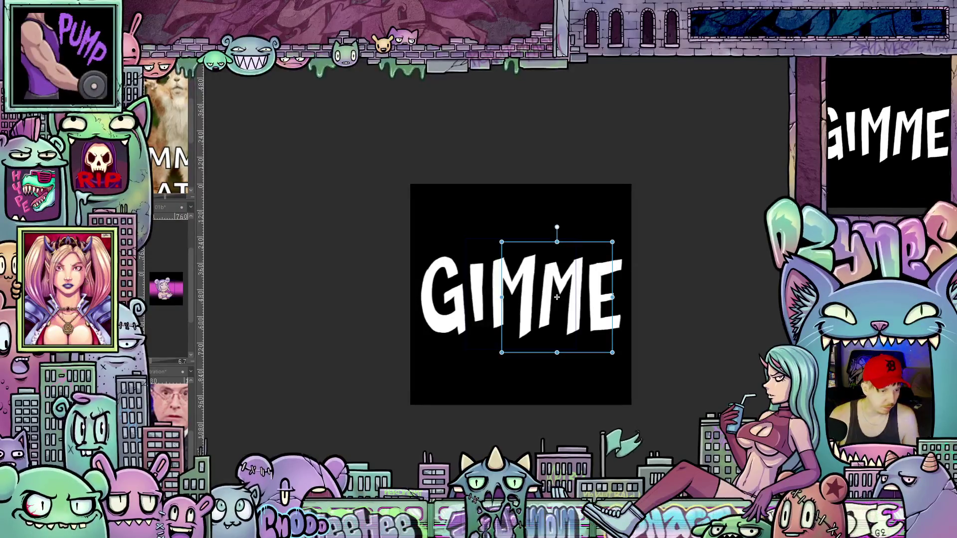
{"action": "left_click", "coordinate": [150, 59]}
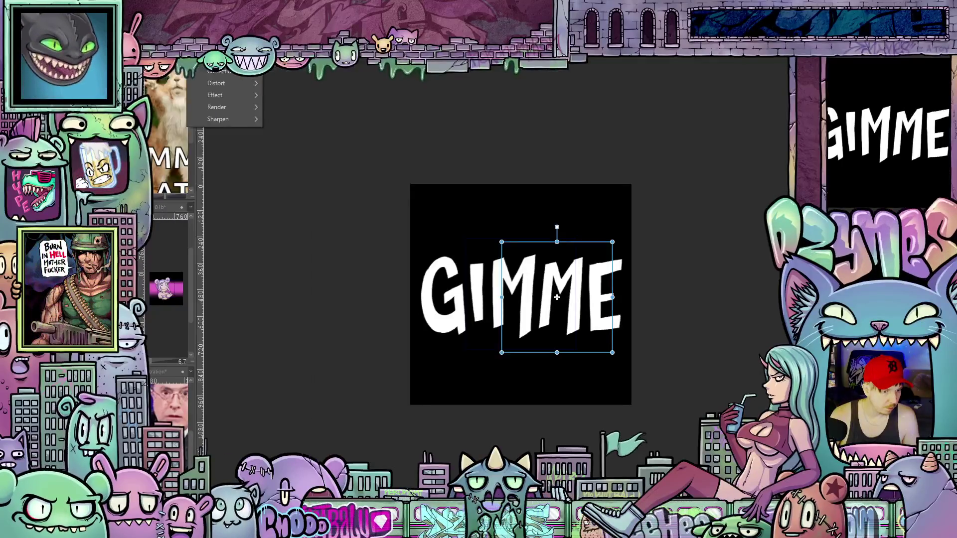
- Cancel the Hue/Saturation/Luminosity adjustment and return to the transparent-background emote canvas
{"action": "mouse_move", "coordinate": [144, 59]}
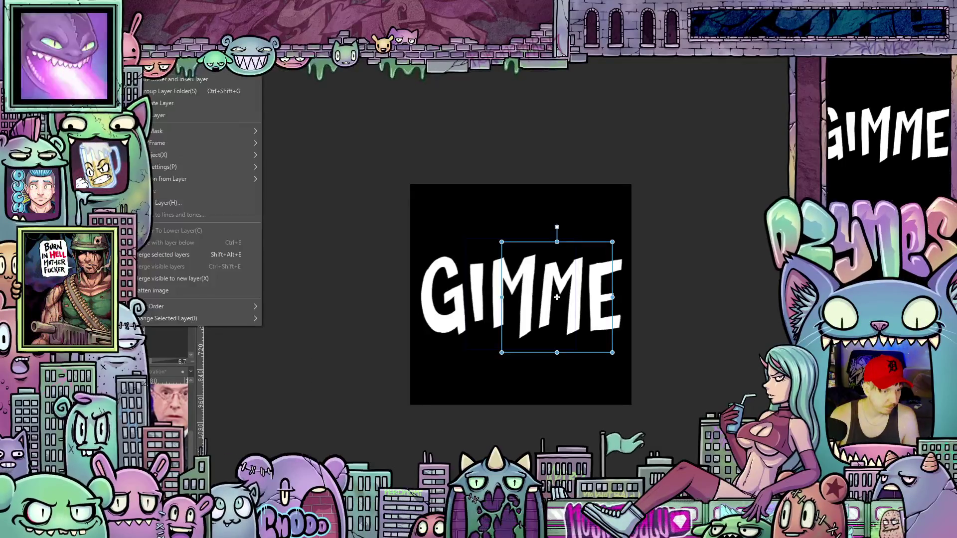
{"action": "left_click", "coordinate": [348, 122]}
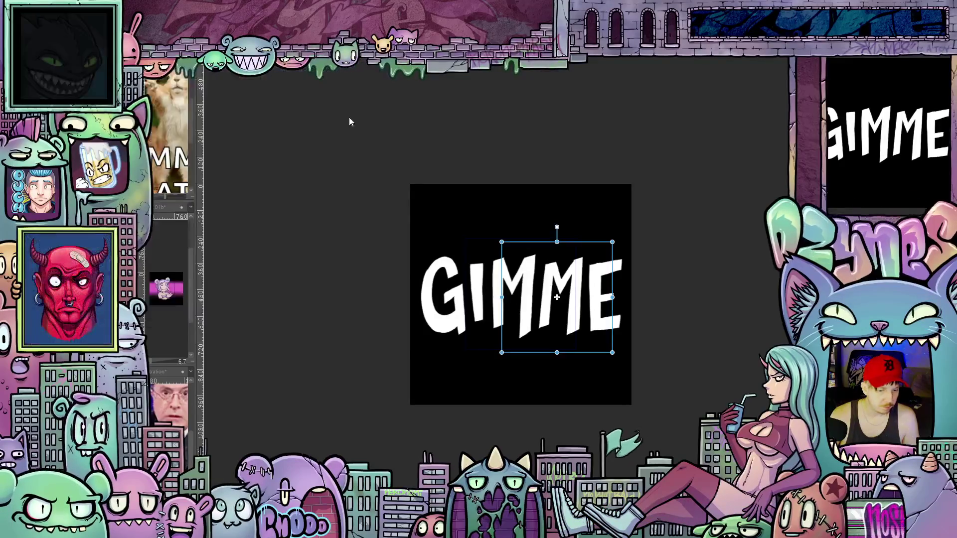
{"action": "left_click", "coordinate": [306, 128]}
{"action": "key", "text": "ctrl+t"}
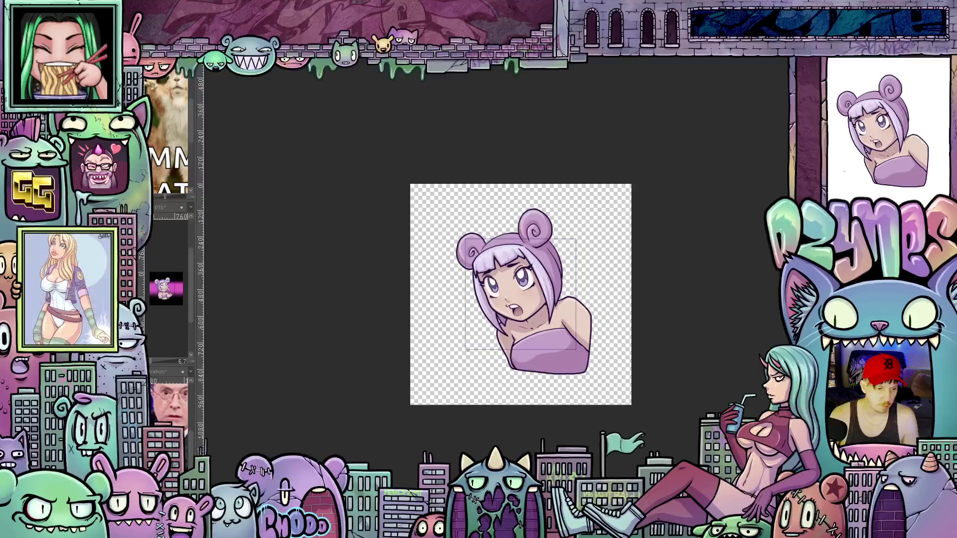
- Raise the girl emote's saturation to 5 through Hue/Saturation/Luminosity
{"action": "key", "text": "alt+l"}
{"action": "key", "text": "j"}
{"action": "key", "text": "s"}
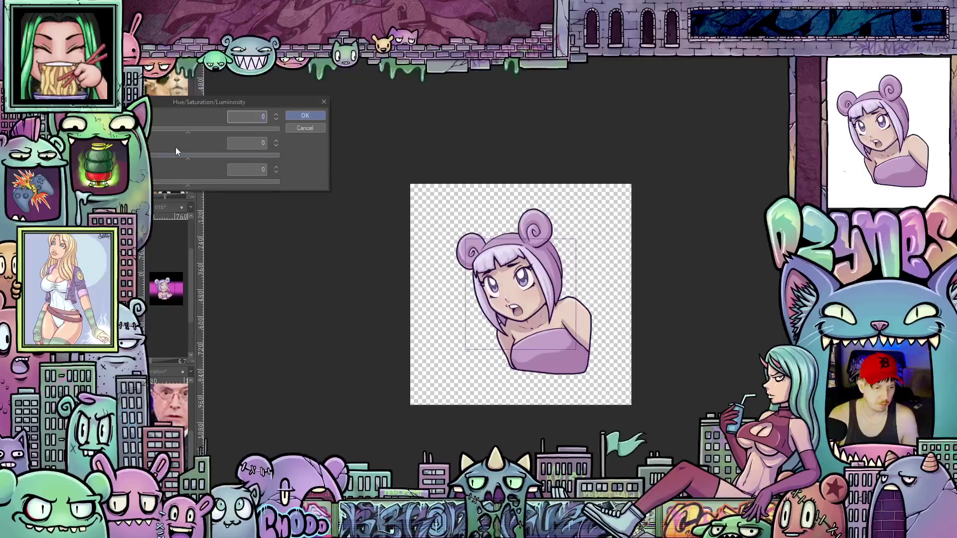
{"action": "left_click_drag", "start_coordinate": [187, 158], "coordinate": [196, 160]}
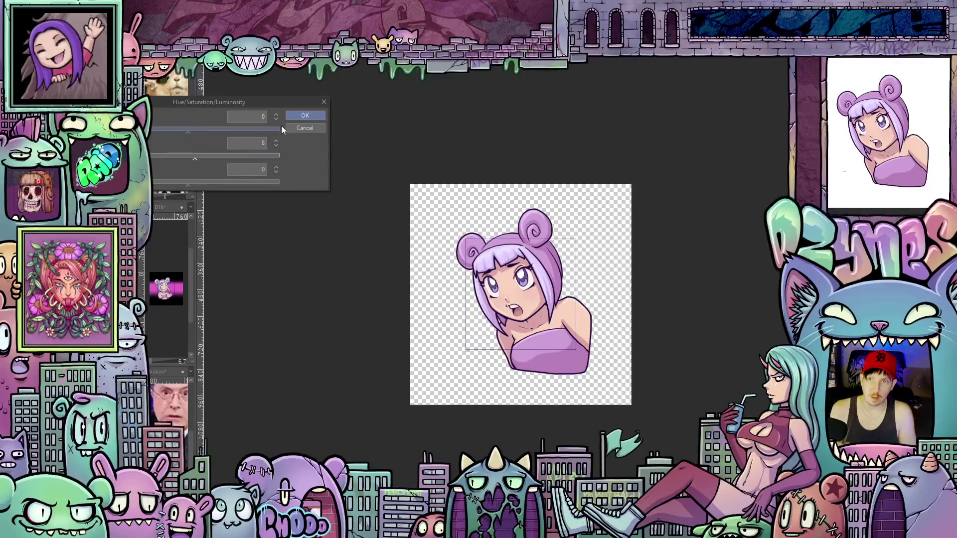
{"action": "left_click", "coordinate": [306, 117]}
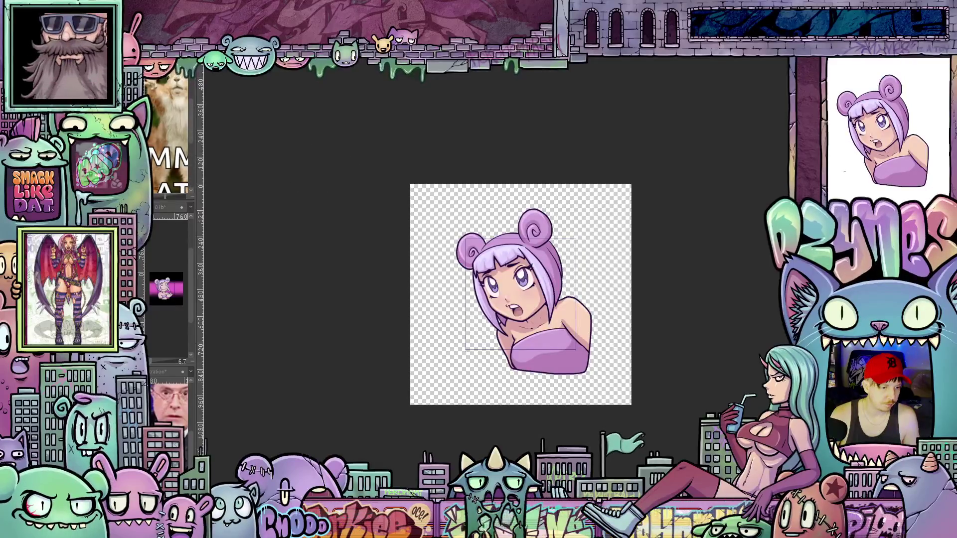
- Export a 112 × 112 transparent animated GIF and acknowledge the completion message
{"action": "mouse_move", "coordinate": [150, 182]}
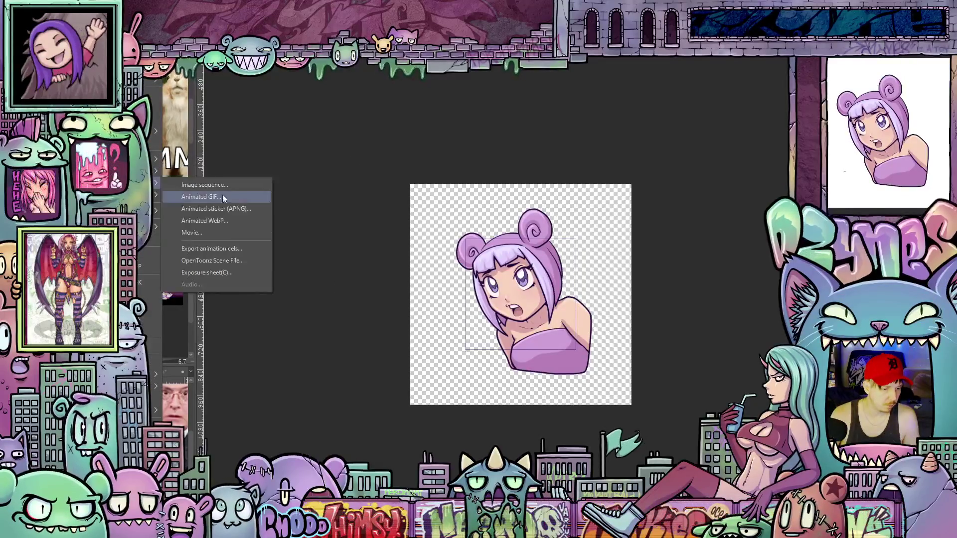
{"action": "left_click", "coordinate": [228, 196]}
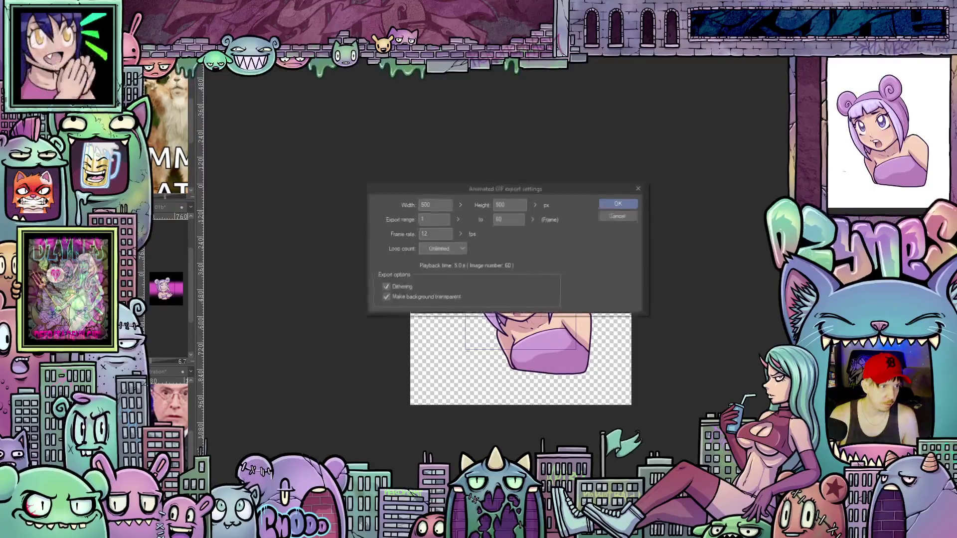
{"action": "type", "text": "112"}
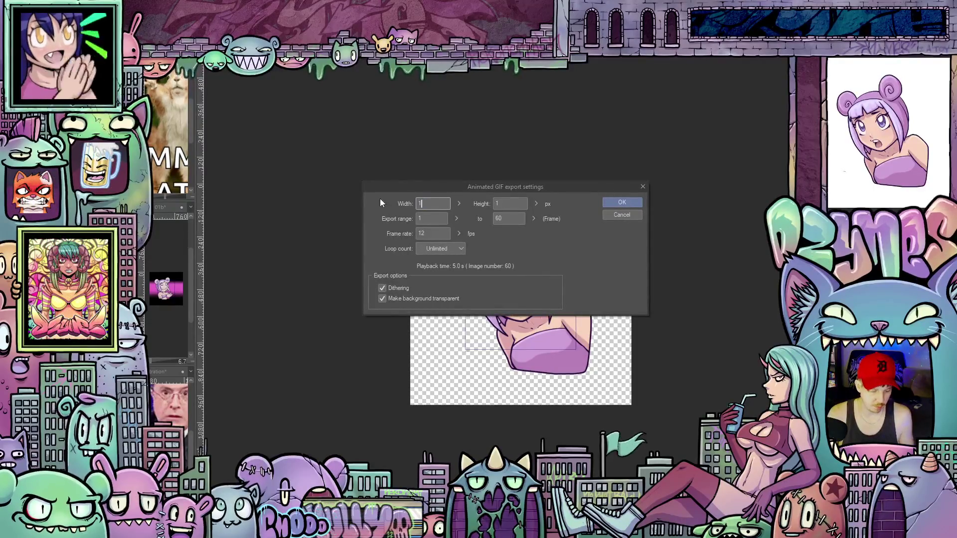
{"action": "left_click", "coordinate": [624, 203]}
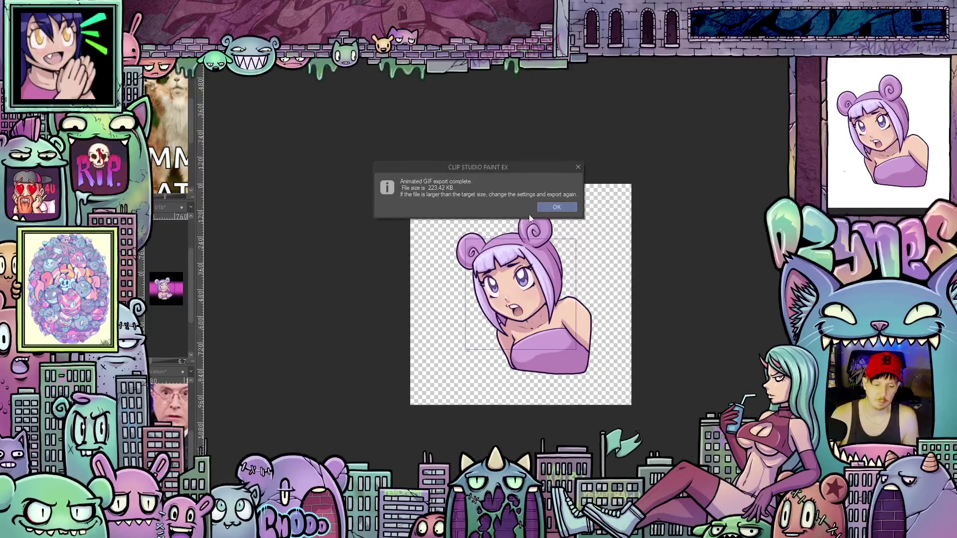
{"action": "left_click", "coordinate": [557, 209]}
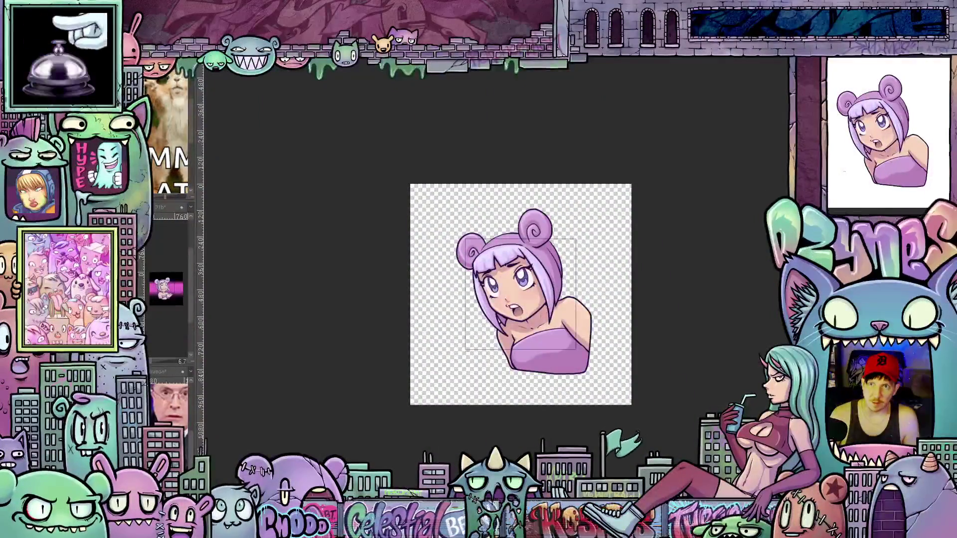
{"action": "key", "text": "alt+Tab"}
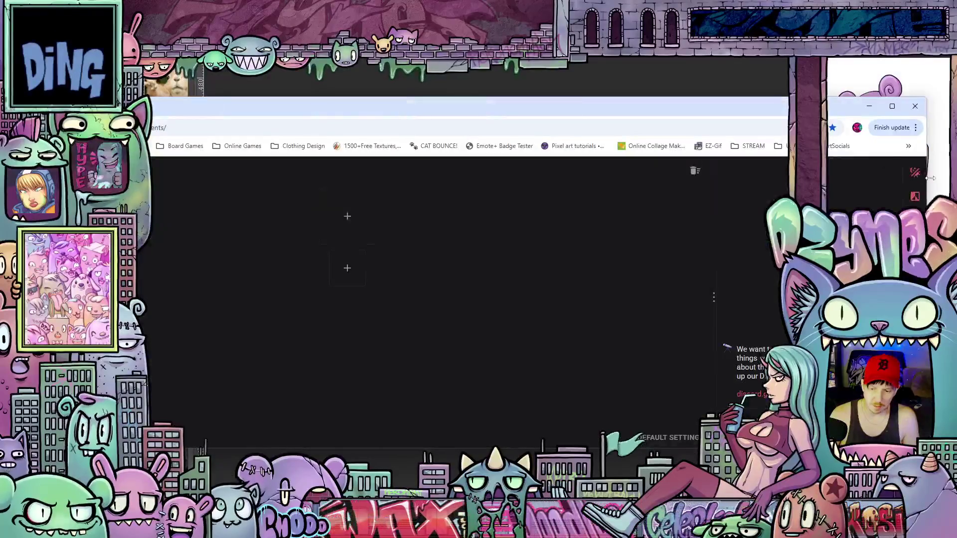
- Narrow and reposition the browser, then drop the exported GIF into the tester's first emote slot
{"action": "mouse_move", "coordinate": [930, 178]}
{"action": "left_mouse_down"}
{"action": "mouse_move", "coordinate": [688, 167]}
{"action": "mouse_move", "coordinate": [609, 199]}
{"action": "left_mouse_up"}
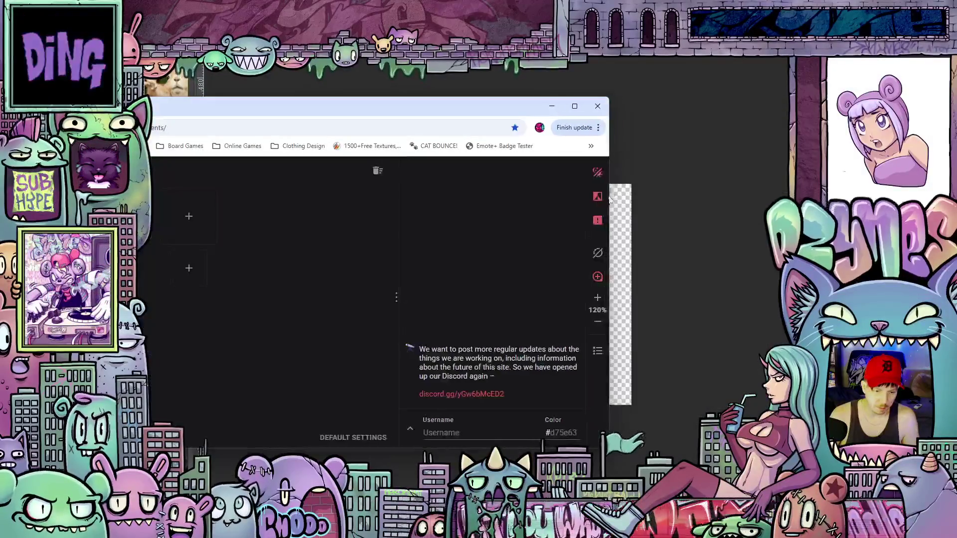
{"action": "mouse_move", "coordinate": [504, 109]}
{"action": "left_mouse_down"}
{"action": "mouse_move", "coordinate": [712, 122]}
{"action": "mouse_move", "coordinate": [710, 102]}
{"action": "left_mouse_up"}
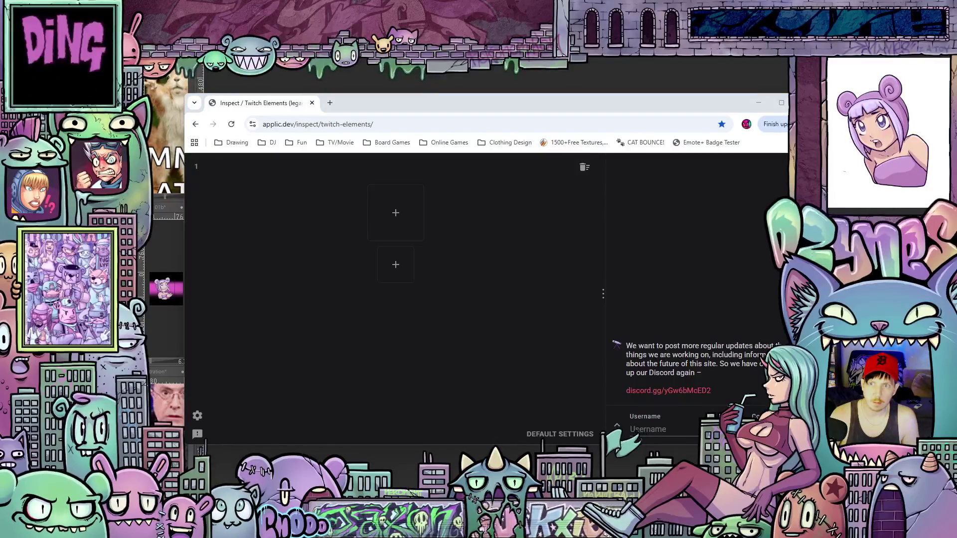
{"action": "mouse_move", "coordinate": [613, 178]}
{"action": "left_mouse_down"}
{"action": "mouse_move", "coordinate": [421, 240]}
{"action": "mouse_move", "coordinate": [396, 229]}
{"action": "left_mouse_up"}
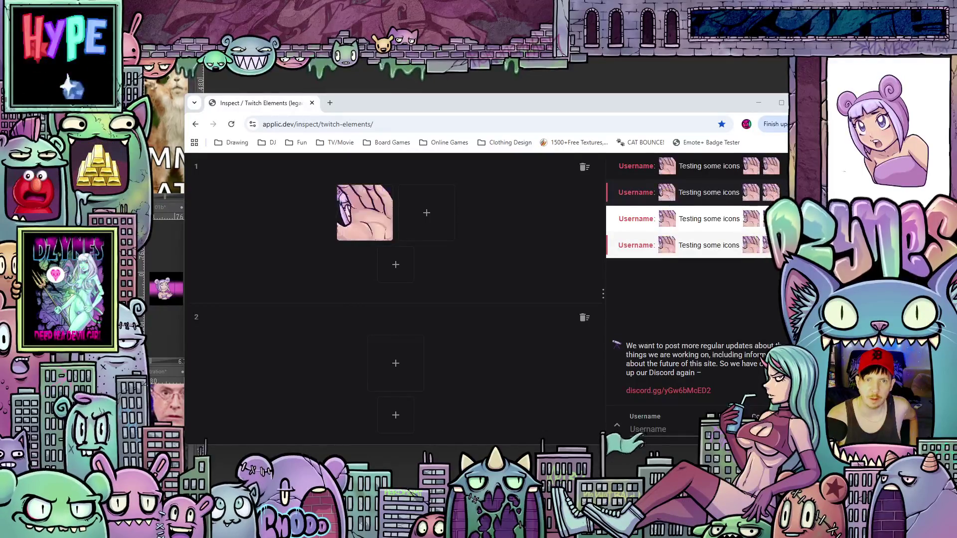
- Load a second animated emote into the next tester slot for comparison, then return to Clip Studio Paint
{"action": "left_click", "coordinate": [430, 232]}
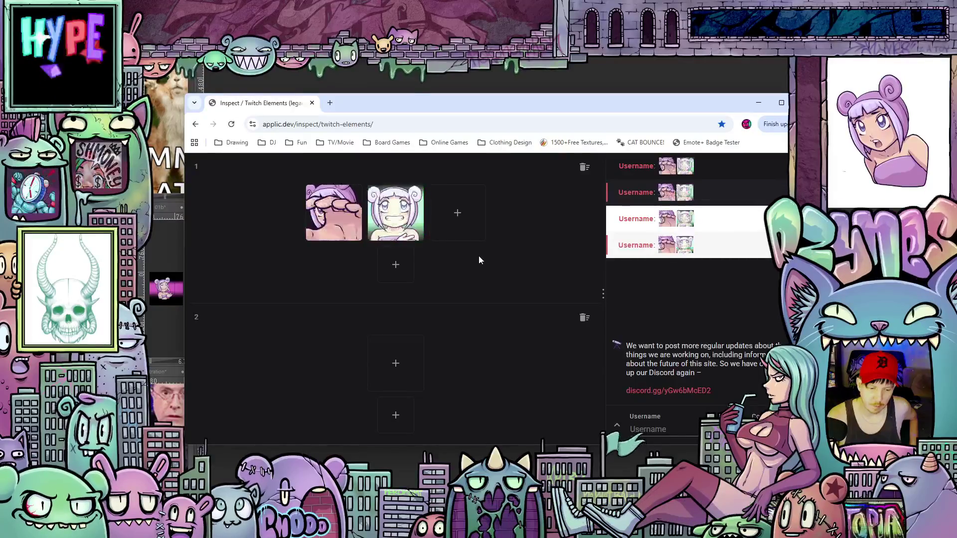
{"action": "mouse_move", "coordinate": [408, 240]}
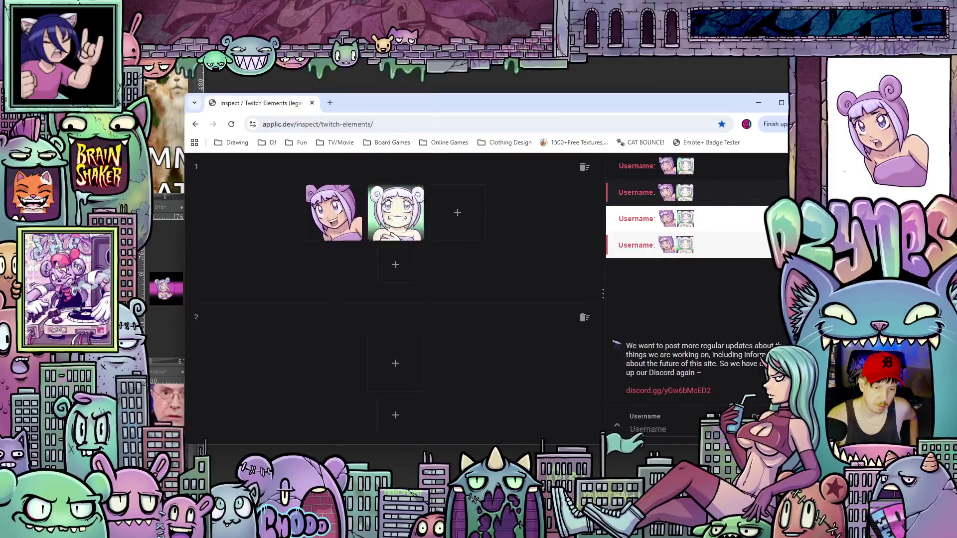
{"action": "key", "text": "alt+Tab"}
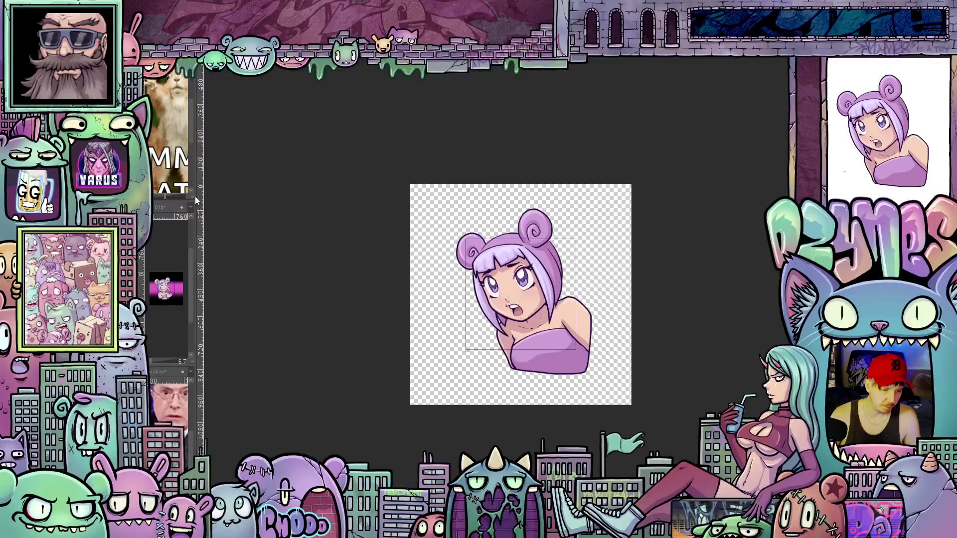
- Dock the smiling, waving girl canvas into the main workspace and widen it with the splitter
{"action": "left_click_drag", "start_coordinate": [199, 189], "coordinate": [399, 178]}
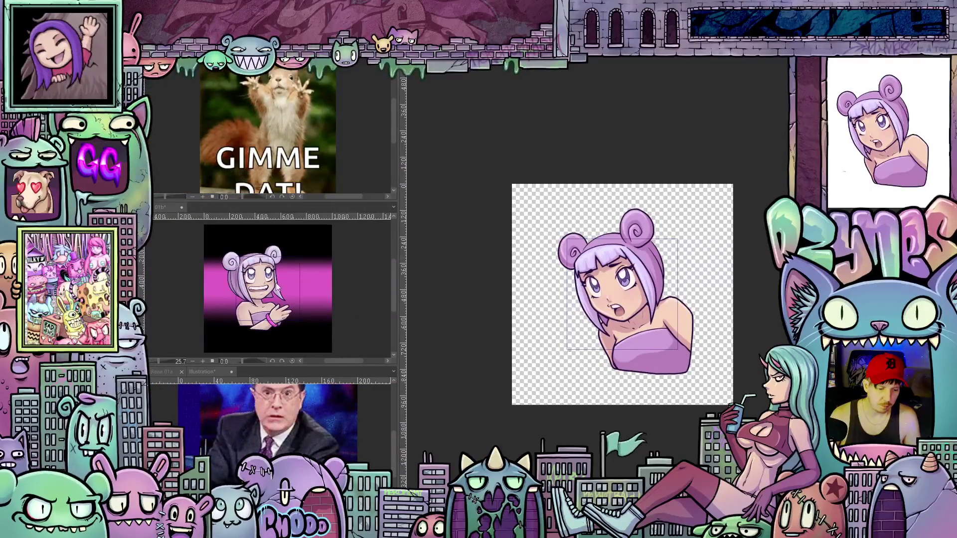
{"action": "scroll", "coordinate": [276, 270], "scroll_direction": "up", "scroll_amount": 5}
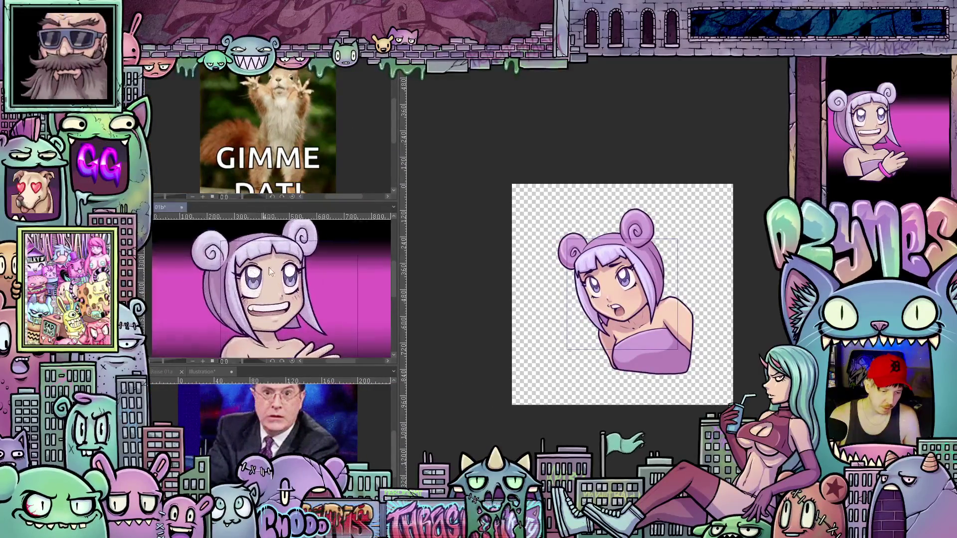
{"action": "scroll", "coordinate": [274, 267], "scroll_direction": "down", "scroll_amount": 1}
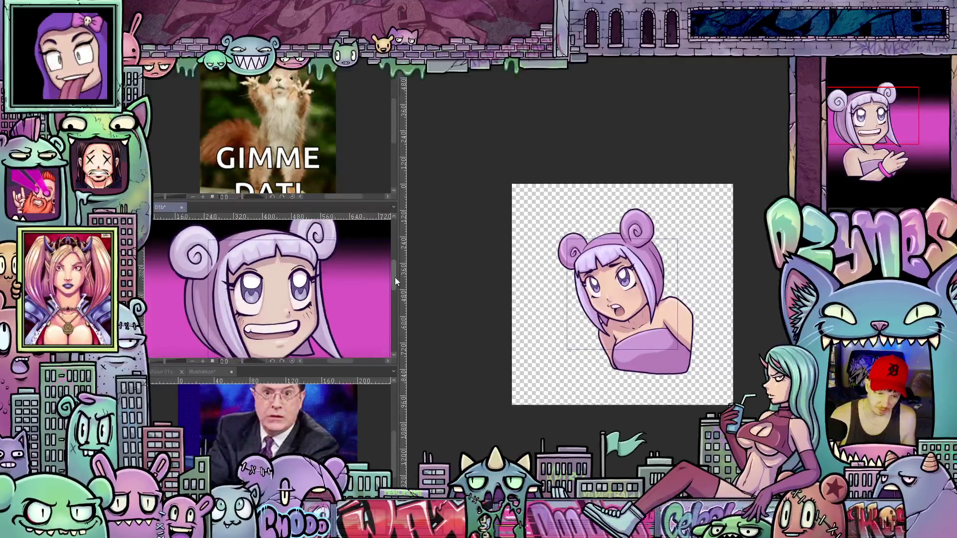
{"action": "scroll", "coordinate": [395, 277], "scroll_direction": "down", "scroll_amount": 2}
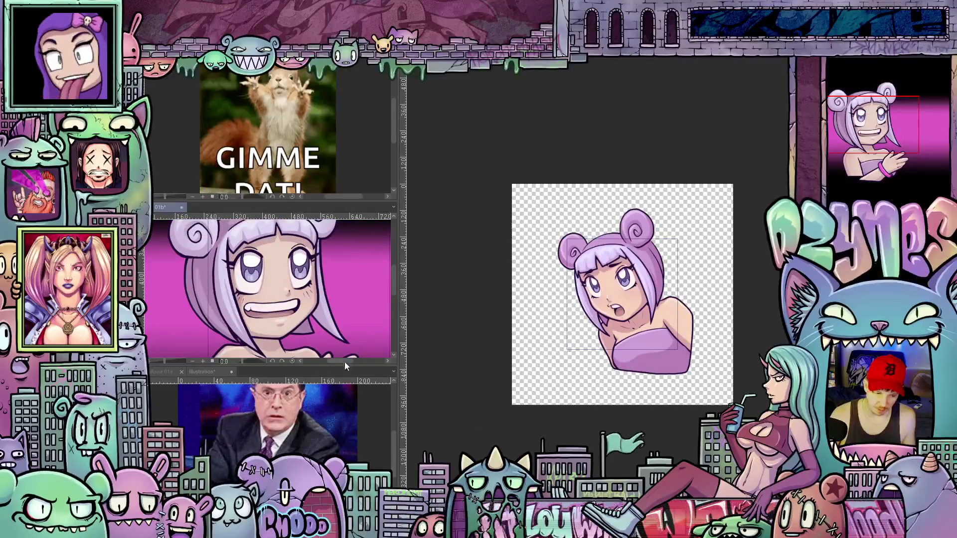
{"action": "mouse_move", "coordinate": [166, 205]}
{"action": "left_mouse_down"}
{"action": "mouse_move", "coordinate": [472, 175]}
{"action": "mouse_move", "coordinate": [613, 48]}
{"action": "mouse_move", "coordinate": [502, 116]}
{"action": "left_mouse_up"}
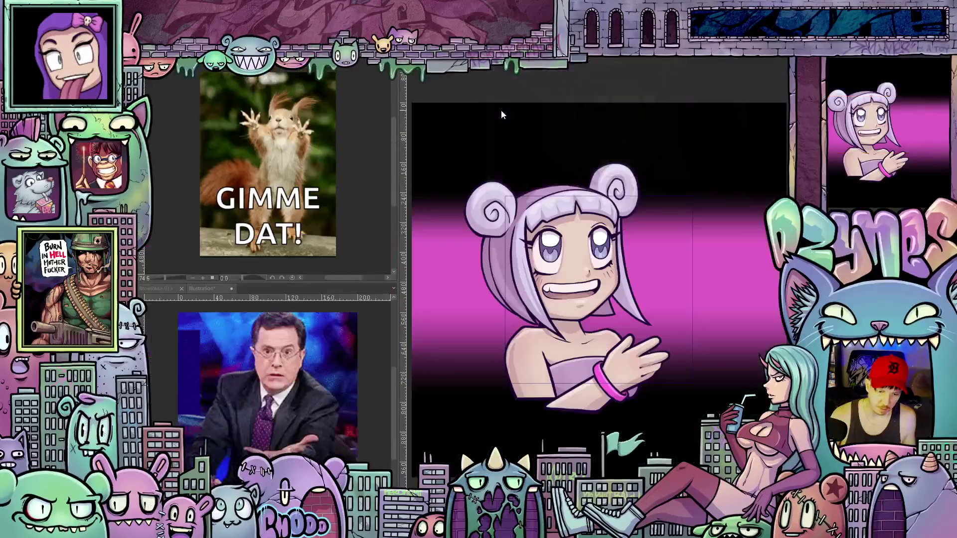
{"action": "mouse_move", "coordinate": [399, 222]}
{"action": "left_mouse_down"}
{"action": "mouse_move", "coordinate": [309, 229]}
{"action": "mouse_move", "coordinate": [350, 235]}
{"action": "left_mouse_up"}
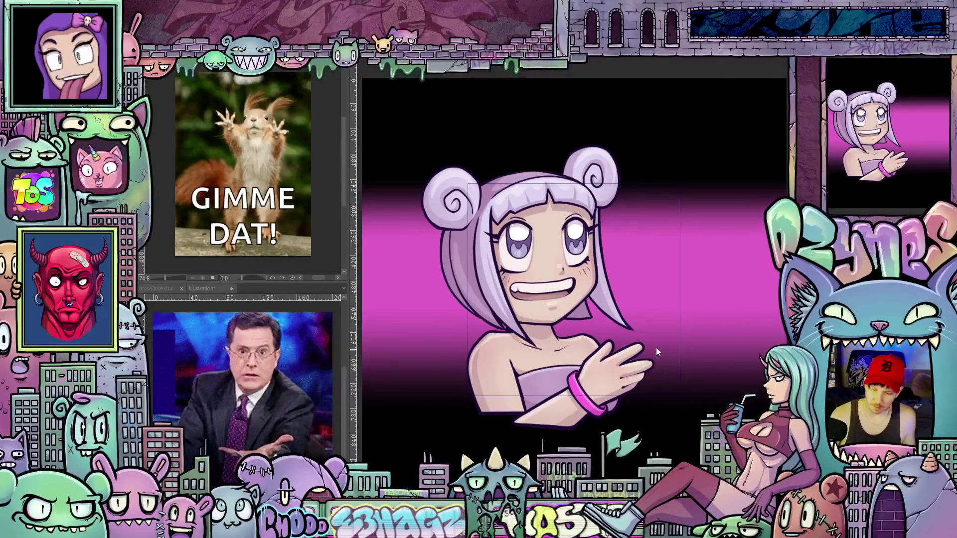
{"action": "scroll", "coordinate": [656, 352], "scroll_direction": "up", "scroll_amount": 3}
- Zoom in on the girl's face, slightly tilted, and marquee the brow lines across her bangs
{"action": "key", "text": "ctrl+0"}
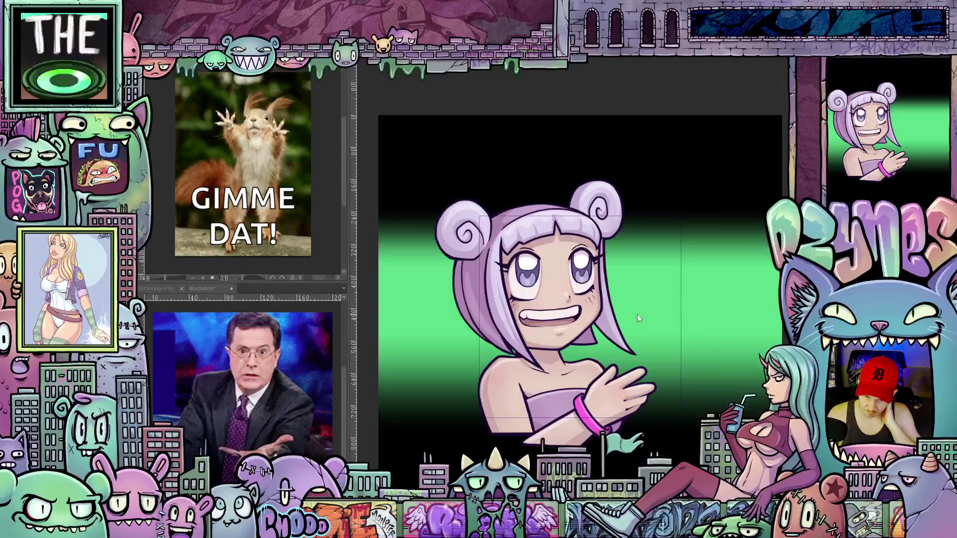
{"action": "scroll", "coordinate": [557, 259], "scroll_direction": "up", "scroll_amount": 3}
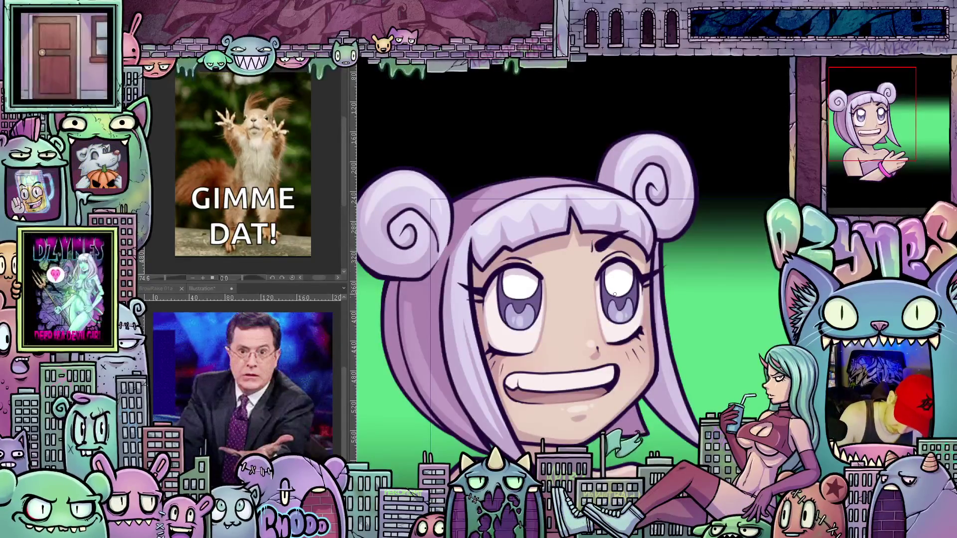
{"action": "mouse_move", "coordinate": [676, 326]}
{"action": "left_mouse_down"}
{"action": "mouse_move", "coordinate": [644, 279]}
{"action": "mouse_move", "coordinate": [588, 244]}
{"action": "left_mouse_up"}
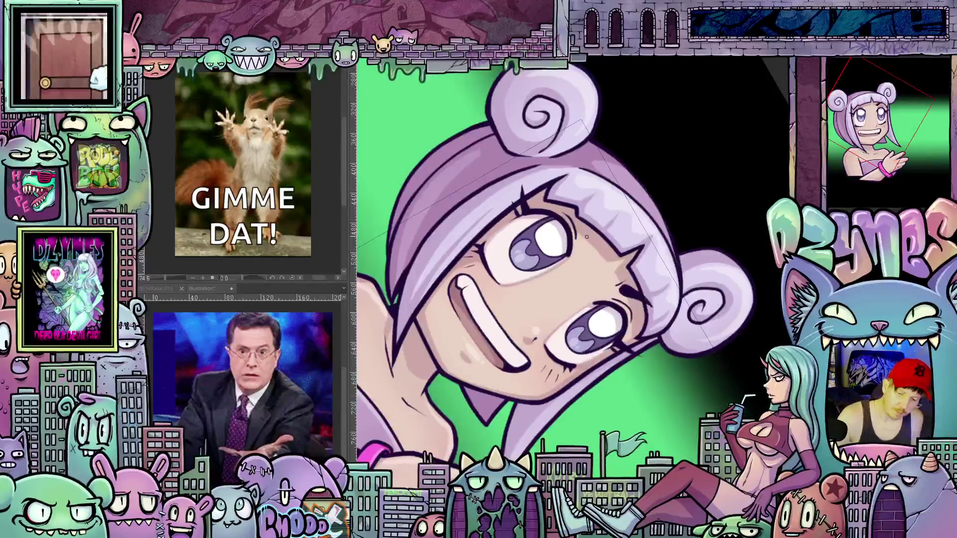
{"action": "key", "text": "ctrl+0"}
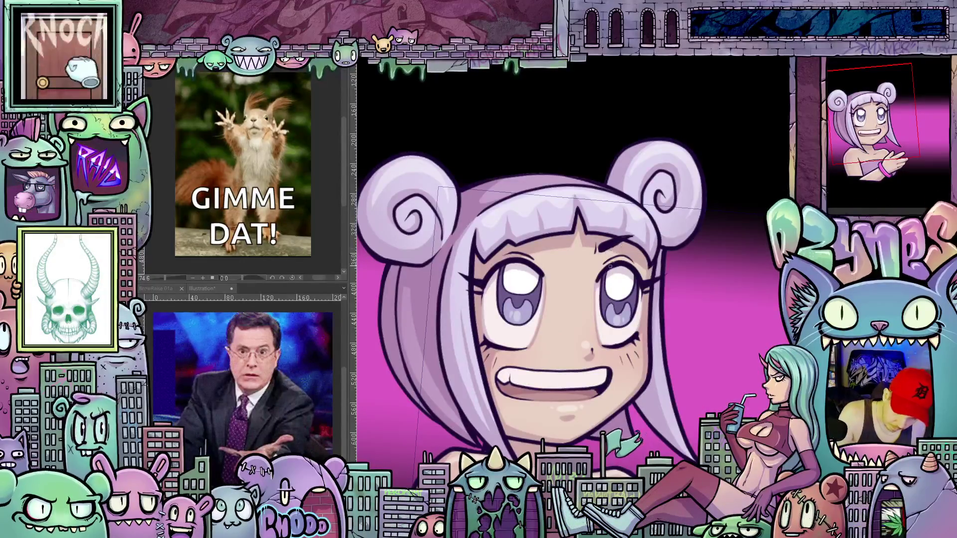
{"action": "left_click_drag", "start_coordinate": [667, 317], "coordinate": [569, 235]}
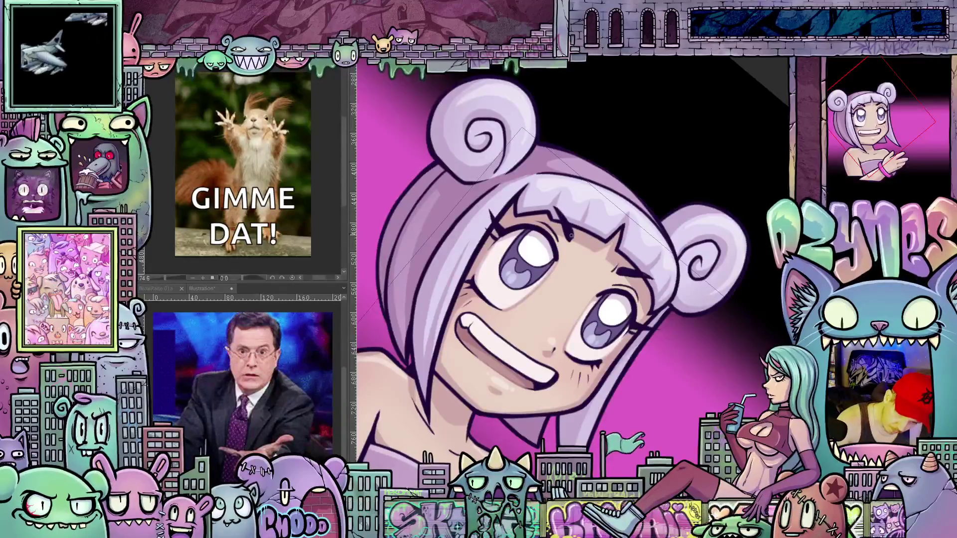
{"action": "key", "text": "ctrl+0"}
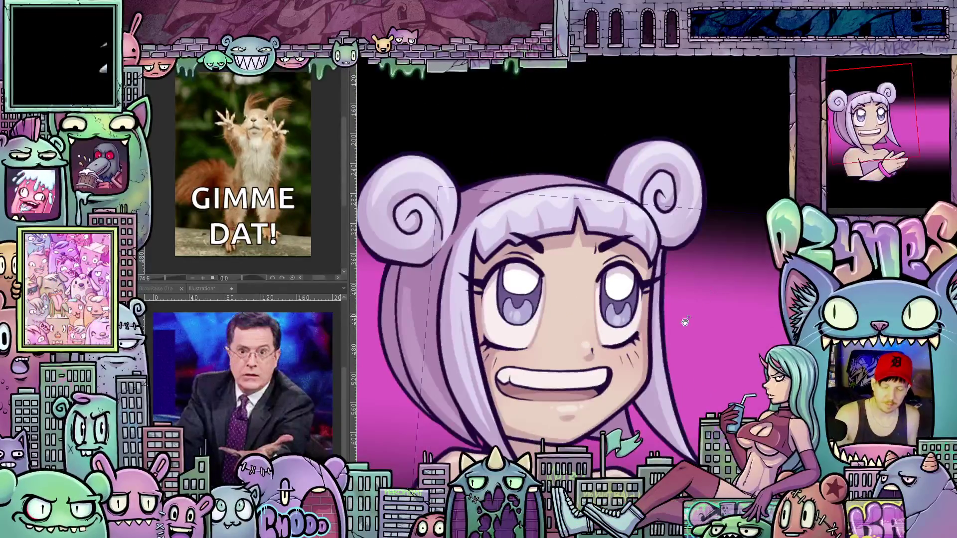
{"action": "left_click_drag", "start_coordinate": [686, 321], "coordinate": [664, 342]}
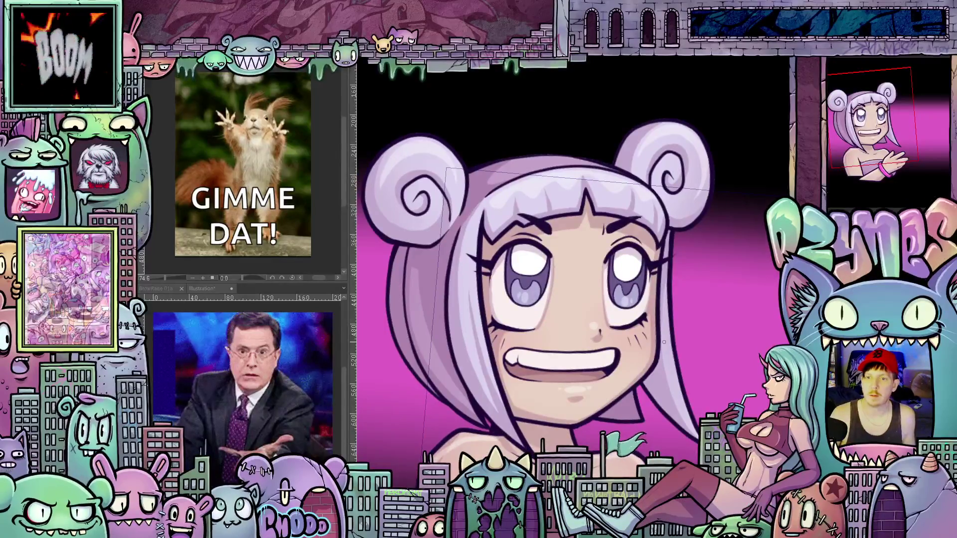
{"action": "scroll", "coordinate": [593, 206], "scroll_direction": "up", "scroll_amount": 1}
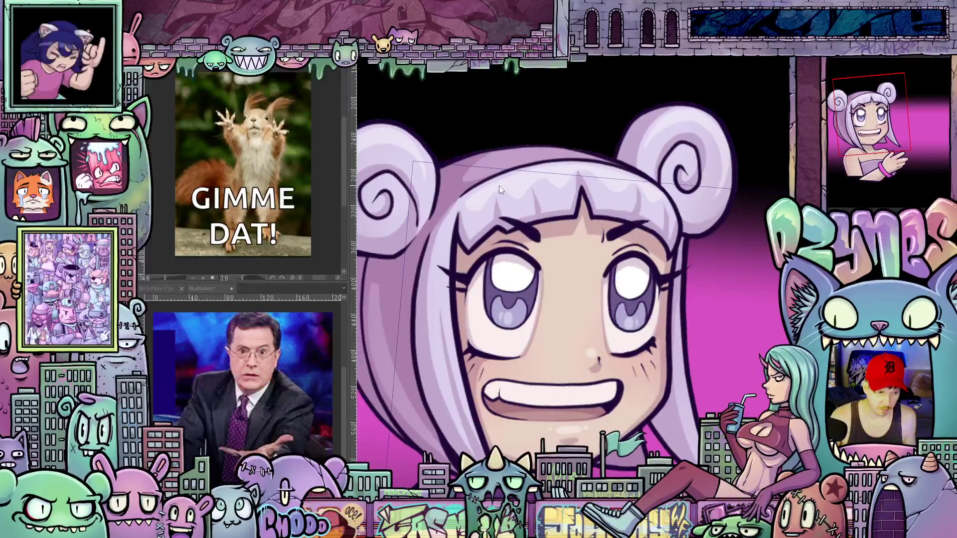
{"action": "mouse_move", "coordinate": [498, 185]}
{"action": "left_mouse_down"}
{"action": "mouse_move", "coordinate": [621, 235]}
{"action": "mouse_move", "coordinate": [649, 235]}
{"action": "left_mouse_up"}
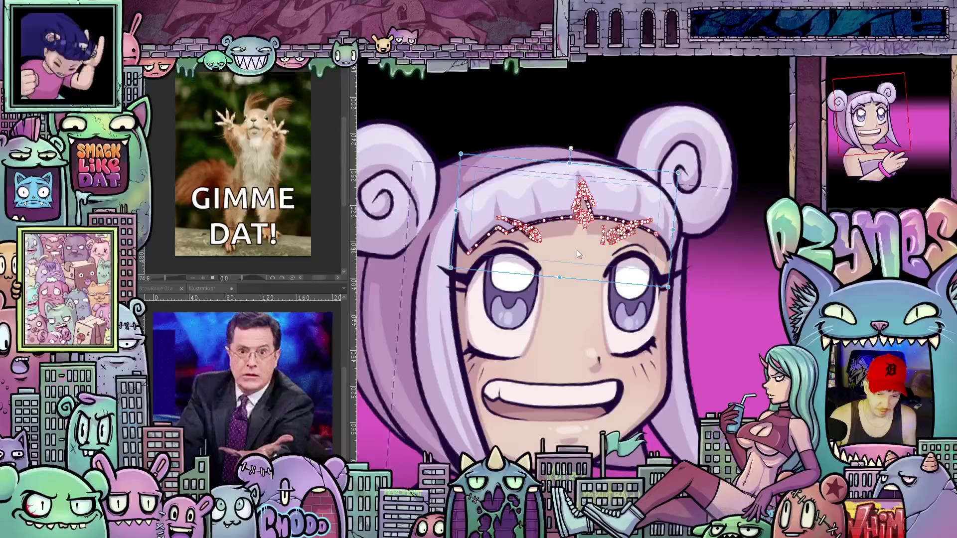
- Commit the brow-line transform and select both eyebrows above the eyes
{"action": "key", "text": "Return"}
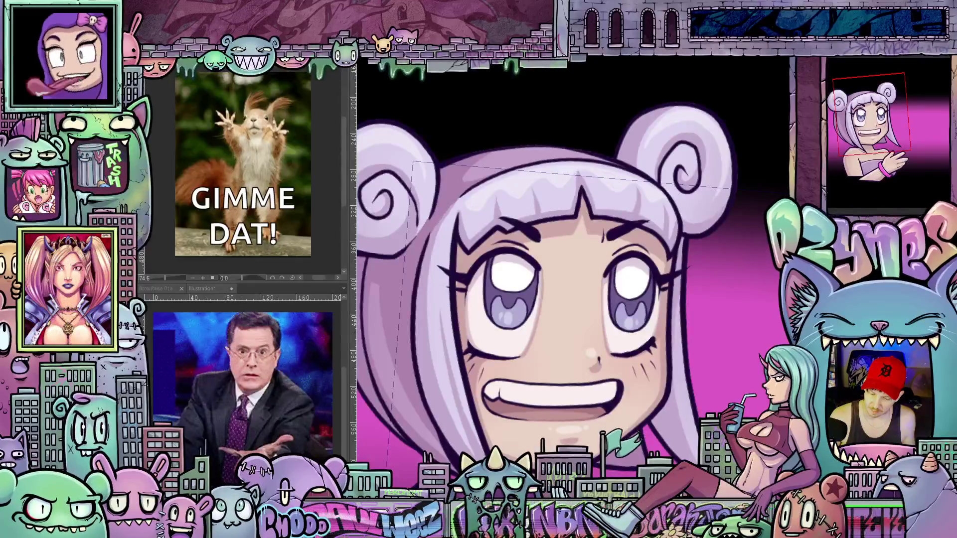
{"action": "scroll", "coordinate": [557, 247], "scroll_direction": "up", "scroll_amount": 1}
{"action": "scroll", "coordinate": [565, 250], "scroll_direction": "up", "scroll_amount": 1}
{"action": "left_click_drag", "start_coordinate": [520, 253], "coordinate": [646, 222]}
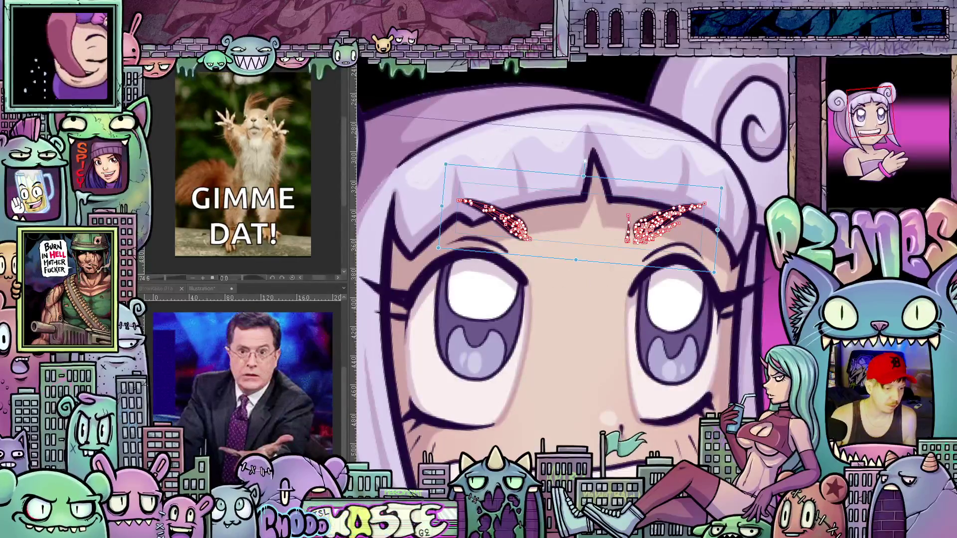
{"action": "key", "text": "alt+e"}
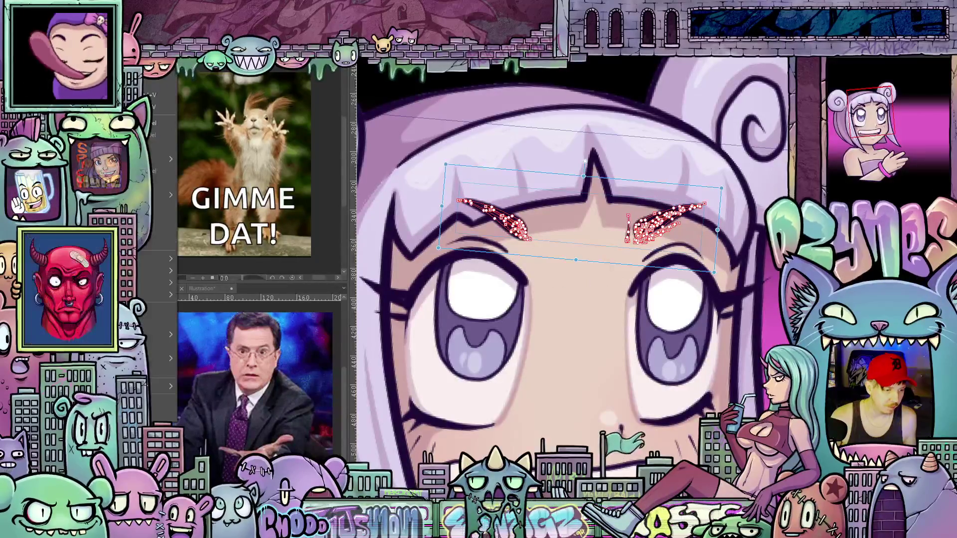
{"action": "key", "text": "Escape"}
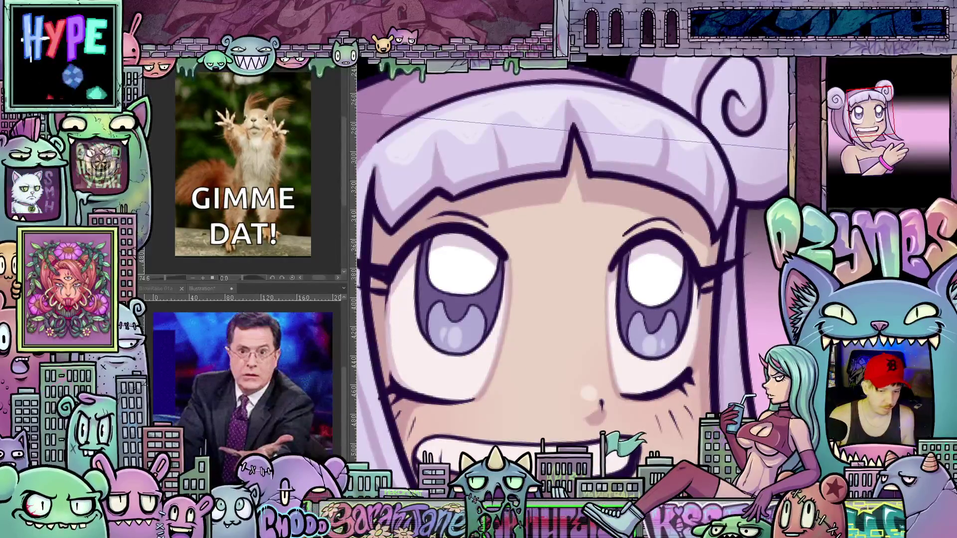
- Paste the eyebrows, shift them up and left onto the bangs edge, and commit
{"action": "key", "text": "ctrl+v"}
{"action": "left_click_drag", "start_coordinate": [623, 268], "coordinate": [604, 240]}
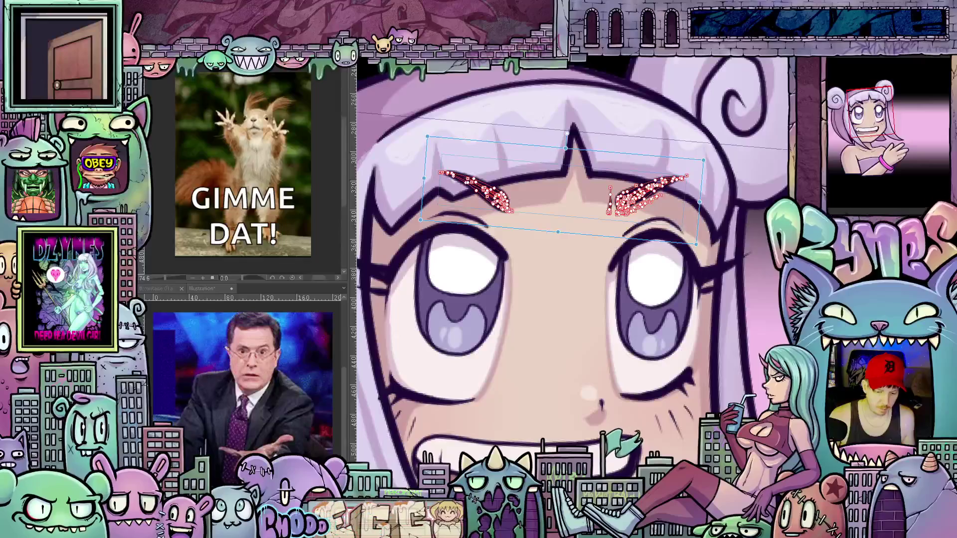
{"action": "scroll", "coordinate": [573, 269], "scroll_direction": "left", "scroll_amount": 2}
{"action": "scroll", "coordinate": [611, 307], "scroll_direction": "left", "scroll_amount": 1}
{"action": "key", "text": "Return"}
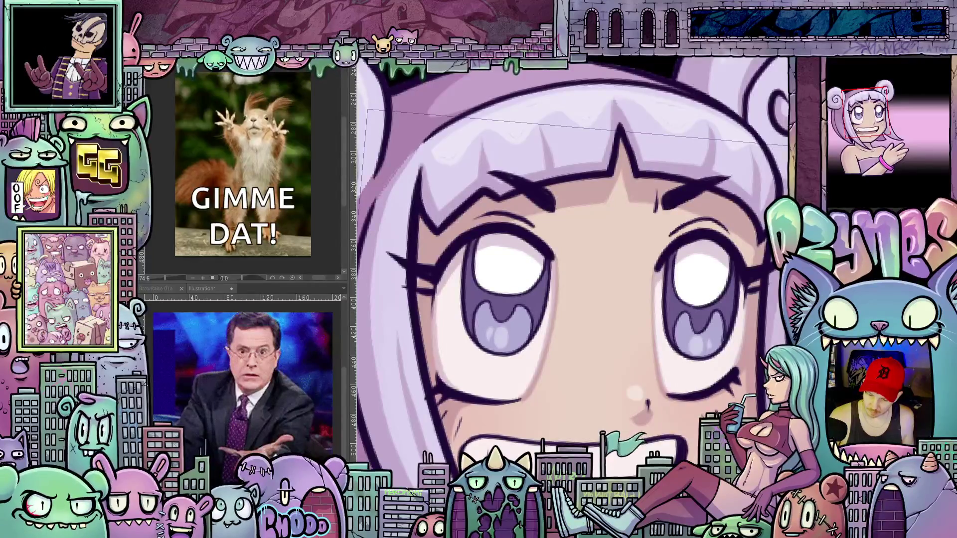
- On a rotated view, ink curved eyebrow strokes along the bangs edge and tip, then straighten the view
{"action": "scroll", "coordinate": [468, 342], "scroll_direction": "down", "scroll_amount": 5}
{"action": "scroll", "coordinate": [468, 342], "scroll_direction": "up", "scroll_amount": 5}
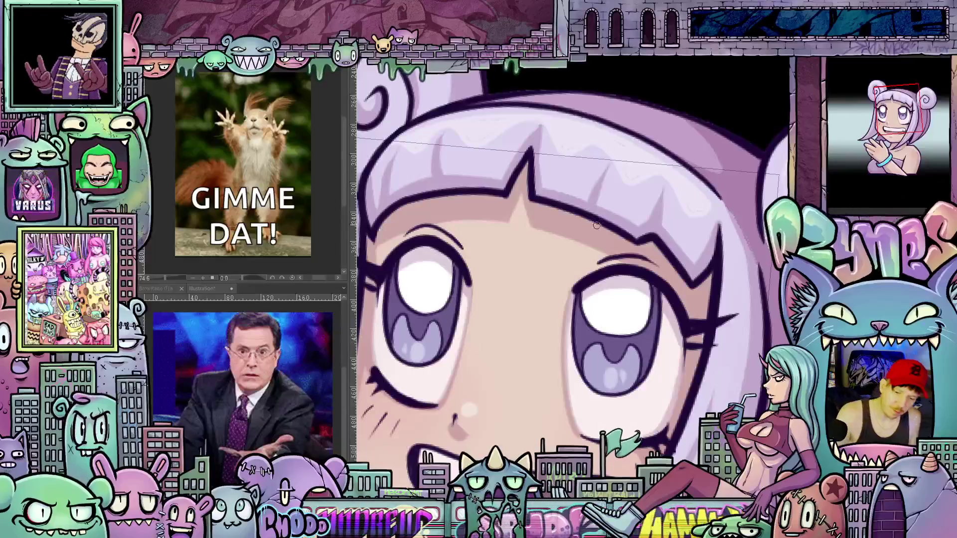
{"action": "left_click_drag", "start_coordinate": [671, 325], "coordinate": [563, 198]}
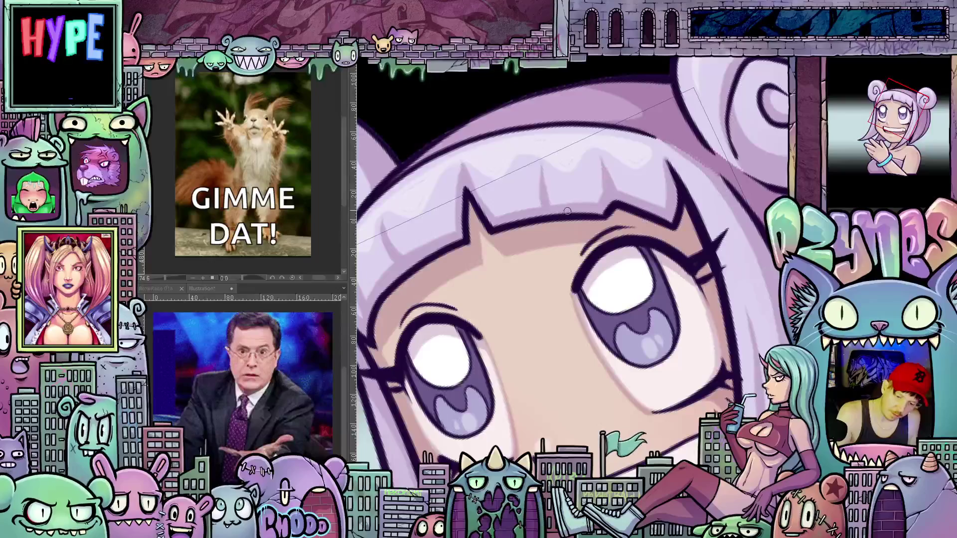
{"action": "left_click_drag", "start_coordinate": [549, 218], "coordinate": [616, 185]}
{"action": "mouse_move", "coordinate": [546, 227]}
{"action": "left_mouse_down"}
{"action": "mouse_move", "coordinate": [558, 202]}
{"action": "mouse_move", "coordinate": [599, 187]}
{"action": "mouse_move", "coordinate": [552, 214]}
{"action": "mouse_move", "coordinate": [566, 207]}
{"action": "mouse_move", "coordinate": [559, 219]}
{"action": "left_mouse_up"}
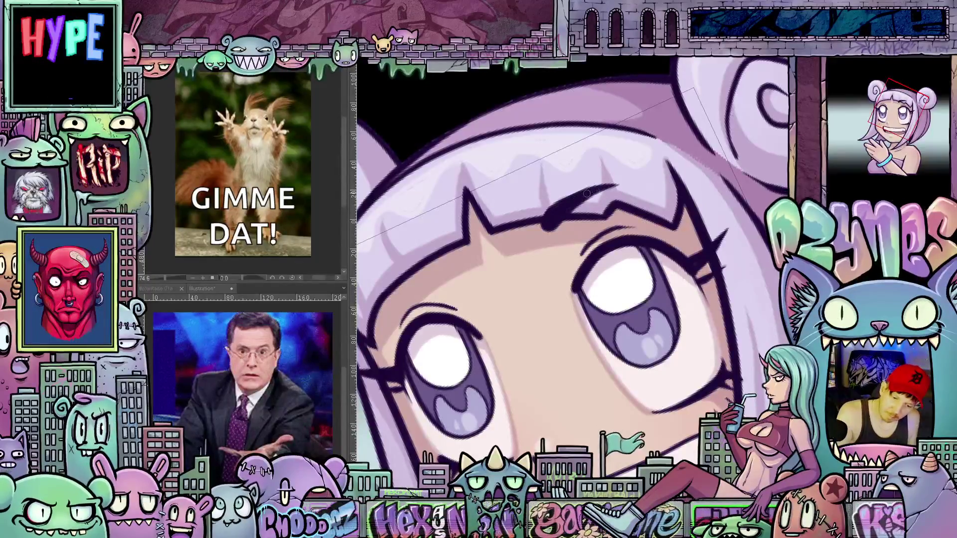
{"action": "scroll", "coordinate": [599, 244], "scroll_direction": "down", "scroll_amount": 5}
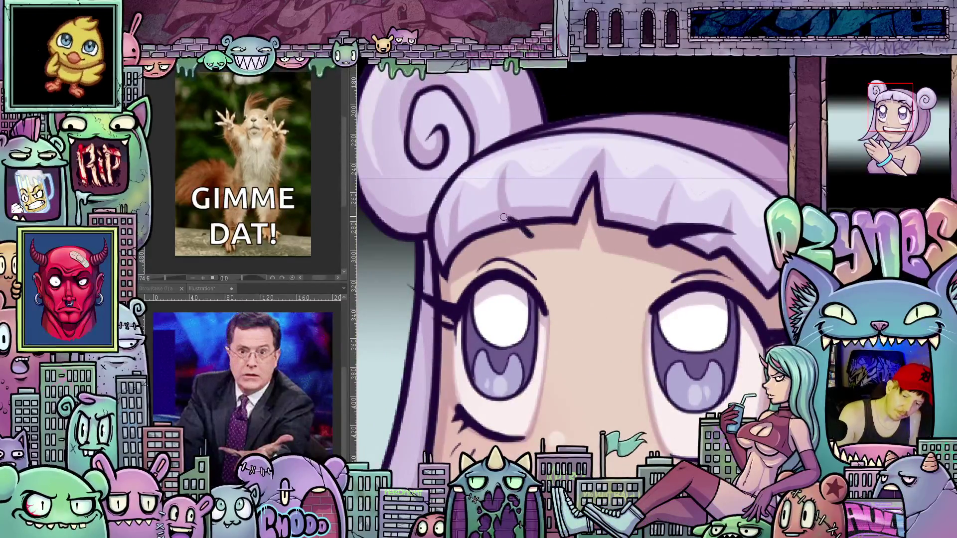
{"action": "mouse_move", "coordinate": [536, 224]}
{"action": "left_mouse_down"}
{"action": "mouse_move", "coordinate": [514, 214]}
{"action": "mouse_move", "coordinate": [483, 216]}
{"action": "left_mouse_up"}
{"action": "scroll", "coordinate": [576, 251], "scroll_direction": "up", "scroll_amount": 3}
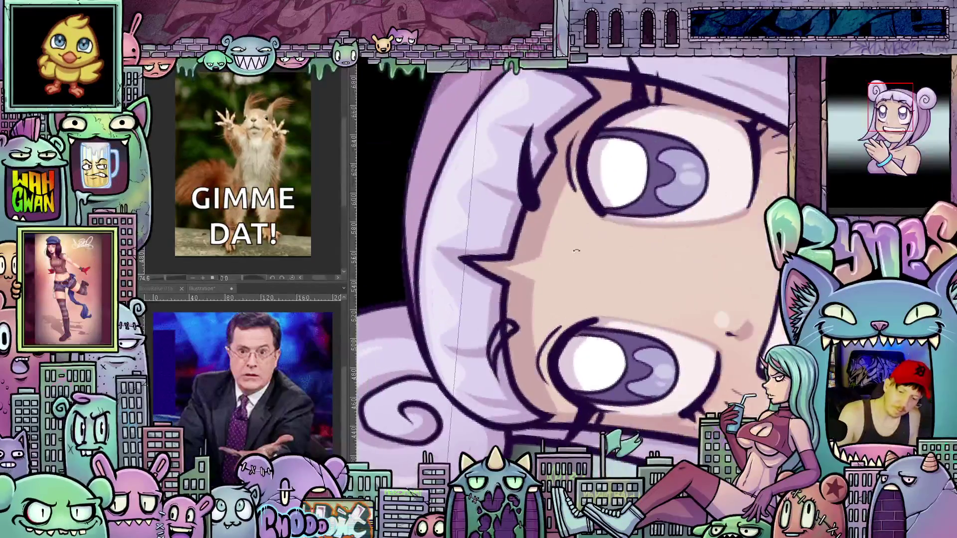
{"action": "left_click_drag", "start_coordinate": [508, 324], "coordinate": [493, 365]}
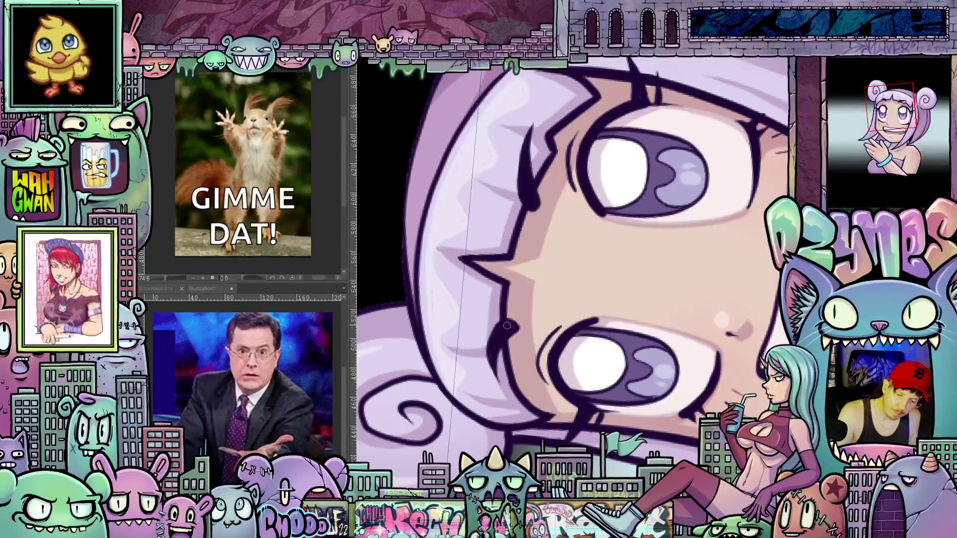
{"action": "key", "text": "ctrl+0"}
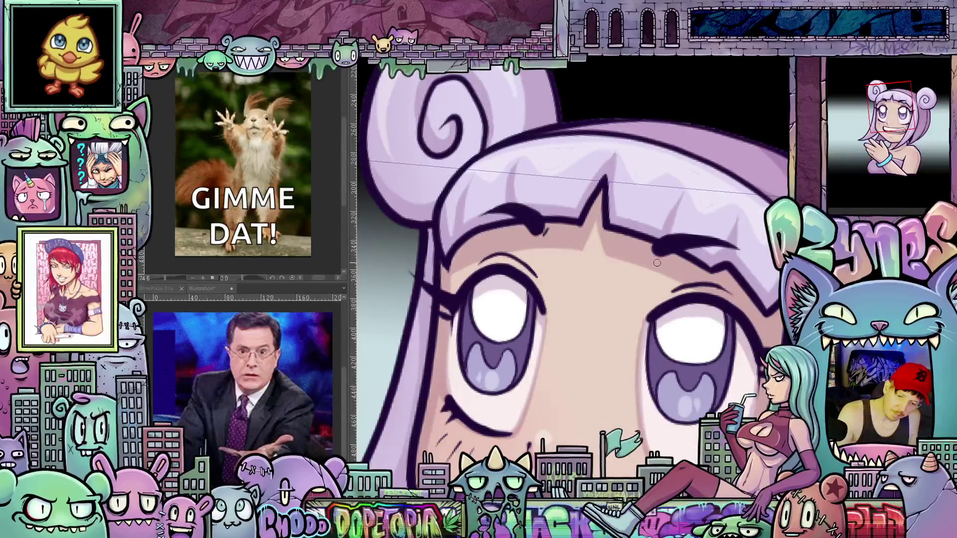
{"action": "scroll", "coordinate": [650, 253], "scroll_direction": "down", "scroll_amount": 2}
{"action": "scroll", "coordinate": [731, 351], "scroll_direction": "up", "scroll_amount": 2}
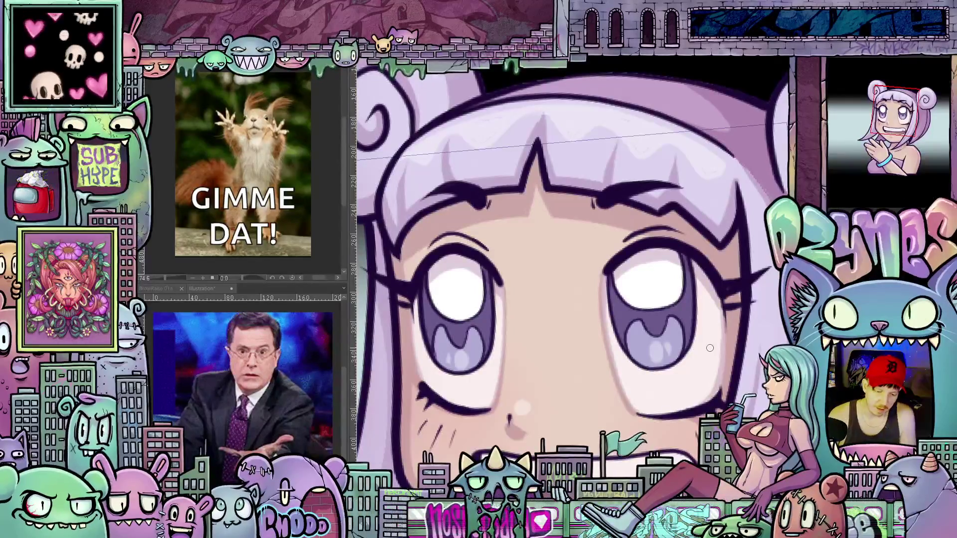
- Ink a hooked, curled eyebrow stroke on the bangs and thicken it
{"action": "scroll", "coordinate": [620, 274], "scroll_direction": "down", "scroll_amount": 1}
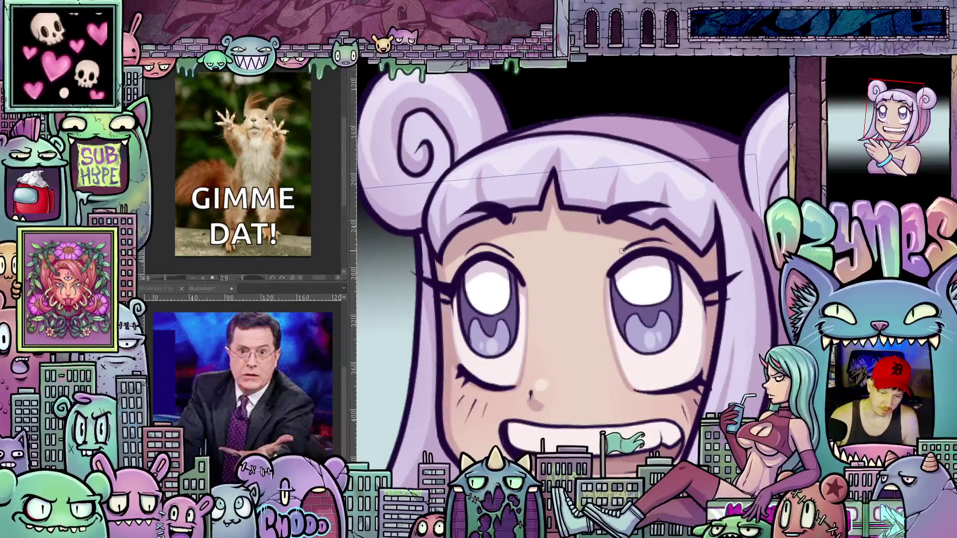
{"action": "scroll", "coordinate": [622, 251], "scroll_direction": "up", "scroll_amount": 1}
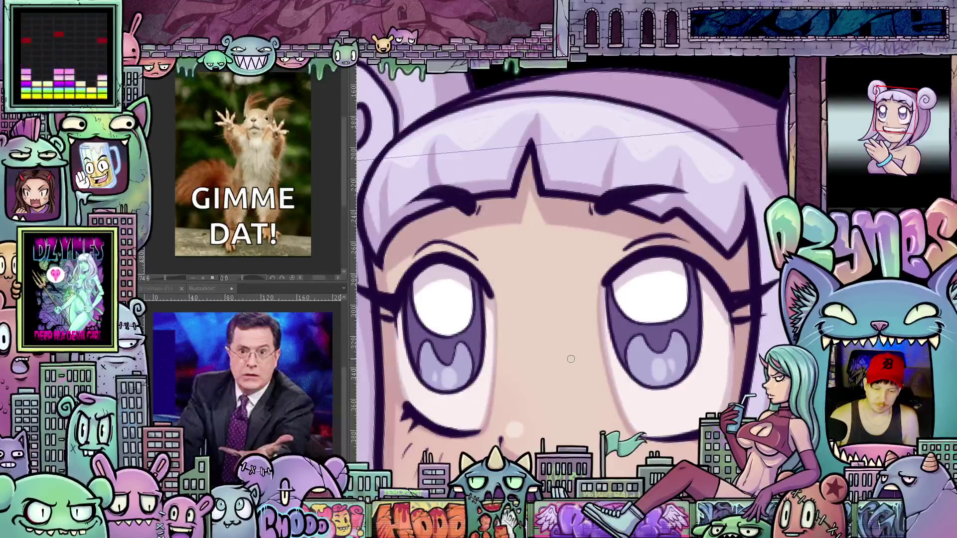
{"action": "scroll", "coordinate": [571, 359], "scroll_direction": "down", "scroll_amount": 5}
{"action": "scroll", "coordinate": [633, 335], "scroll_direction": "up", "scroll_amount": 4}
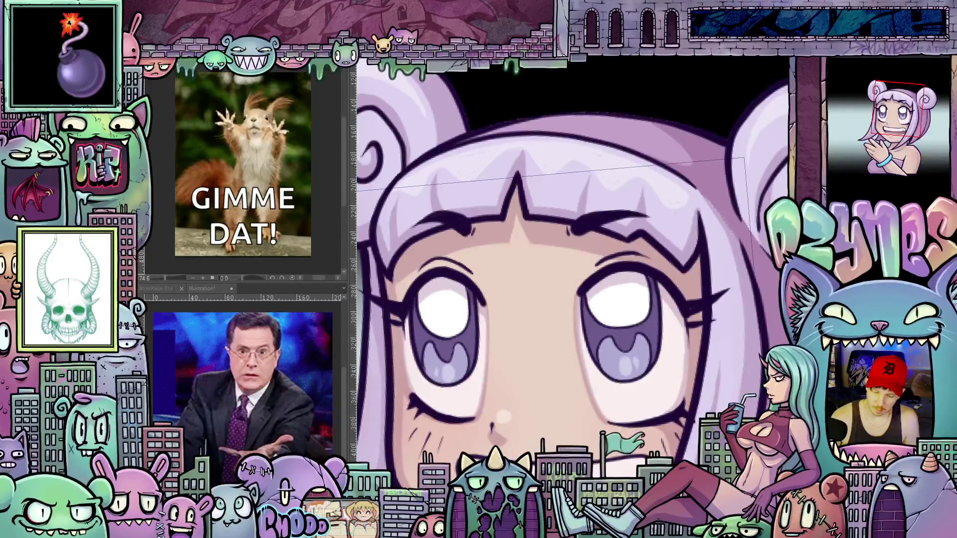
{"action": "scroll", "coordinate": [542, 239], "scroll_direction": "up", "scroll_amount": 2}
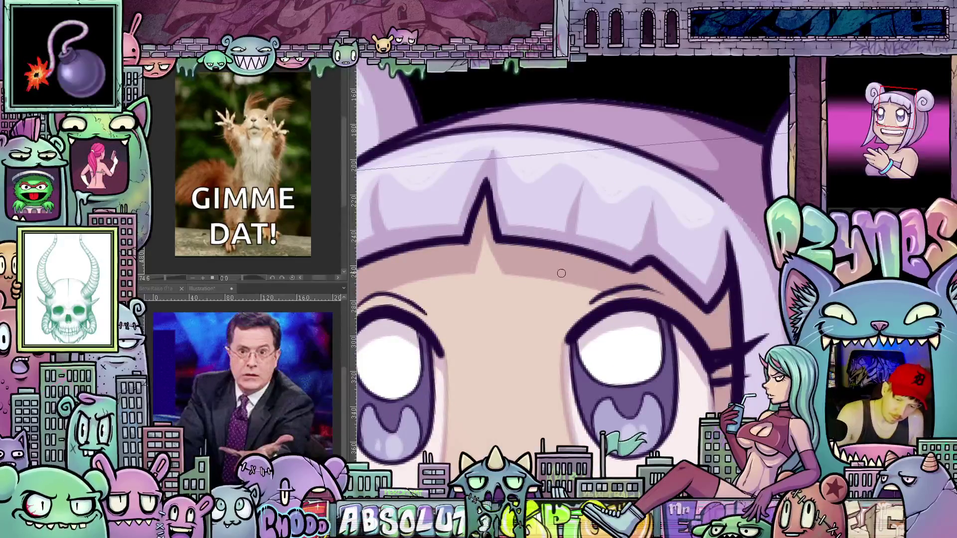
{"action": "left_click_drag", "start_coordinate": [557, 272], "coordinate": [626, 238]}
{"action": "left_click_drag", "start_coordinate": [566, 252], "coordinate": [552, 267]}
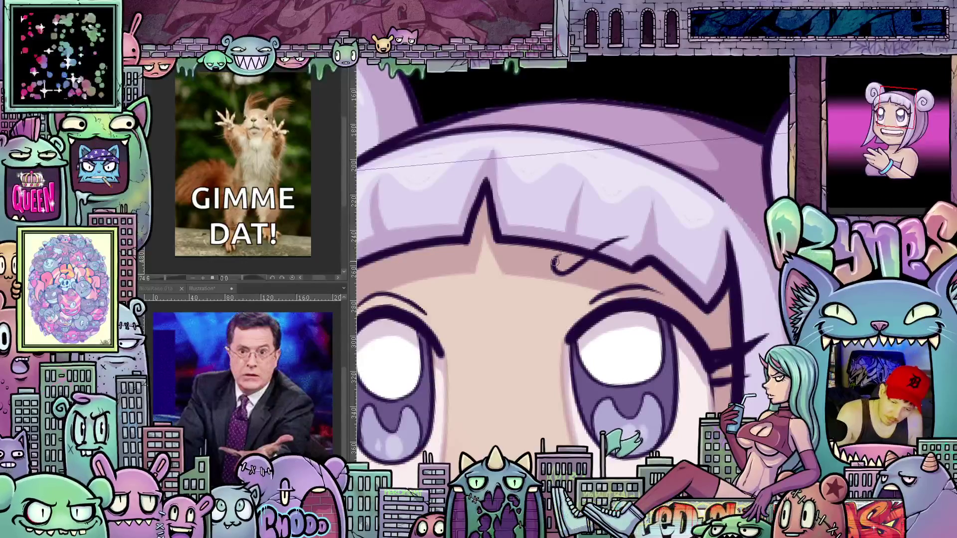
{"action": "mouse_move", "coordinate": [615, 233]}
{"action": "left_mouse_down"}
{"action": "mouse_move", "coordinate": [568, 255]}
{"action": "mouse_move", "coordinate": [631, 237]}
{"action": "left_mouse_up"}
{"action": "mouse_move", "coordinate": [575, 253]}
{"action": "left_mouse_down"}
{"action": "mouse_move", "coordinate": [558, 267]}
{"action": "mouse_move", "coordinate": [615, 238]}
{"action": "mouse_move", "coordinate": [585, 246]}
{"action": "left_mouse_up"}
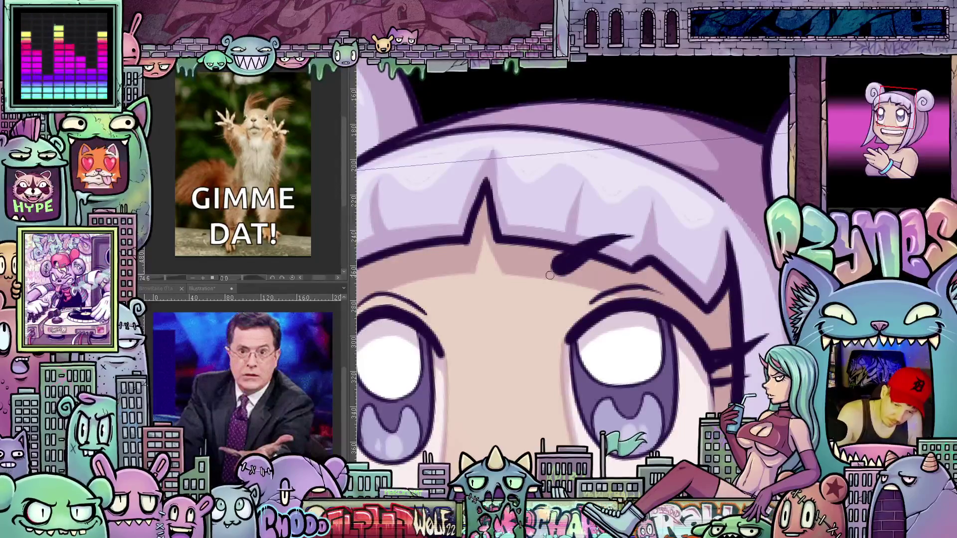
- Darken the left eyebrow line and fill its light gap
{"action": "left_click_drag", "start_coordinate": [538, 342], "coordinate": [629, 286]}
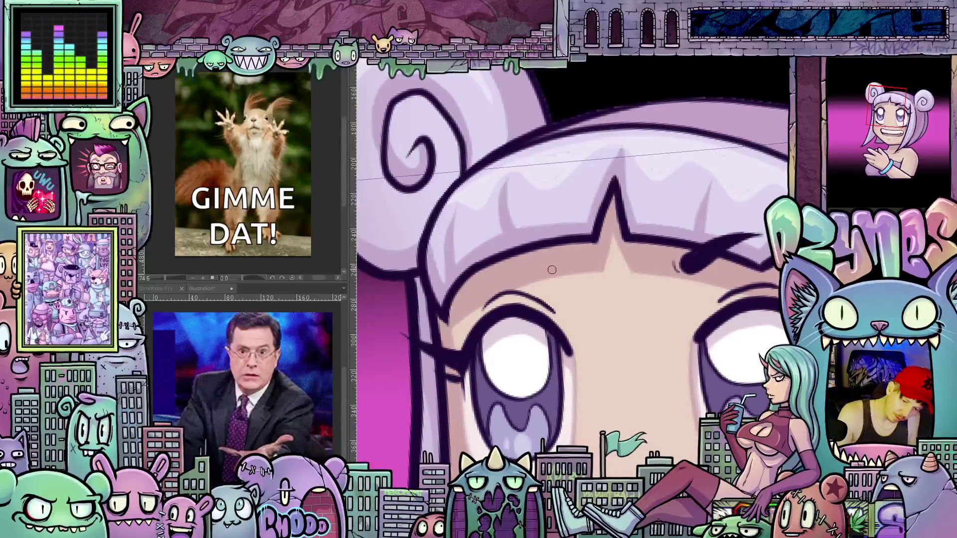
{"action": "mouse_move", "coordinate": [552, 271]}
{"action": "left_mouse_down"}
{"action": "mouse_move", "coordinate": [522, 254]}
{"action": "mouse_move", "coordinate": [487, 252]}
{"action": "left_mouse_up"}
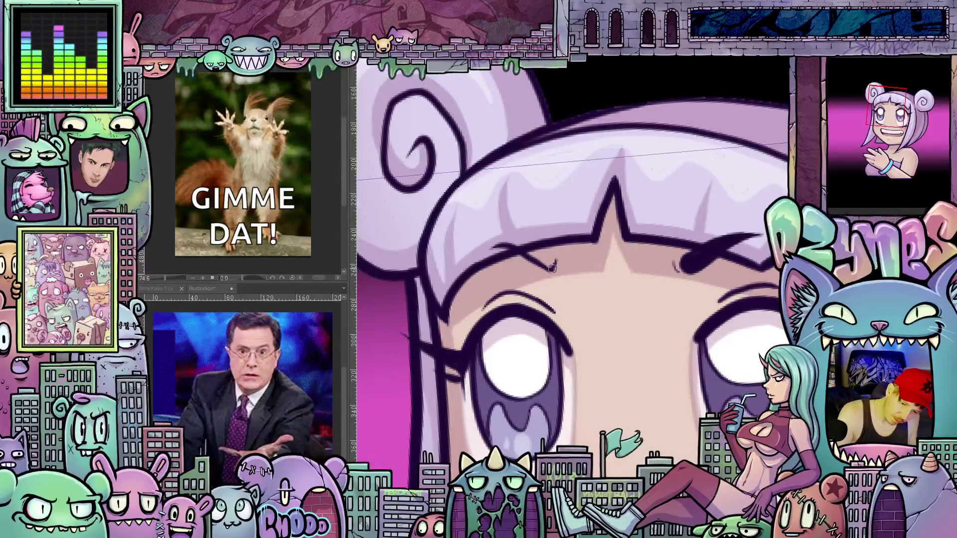
{"action": "left_click_drag", "start_coordinate": [524, 251], "coordinate": [551, 264]}
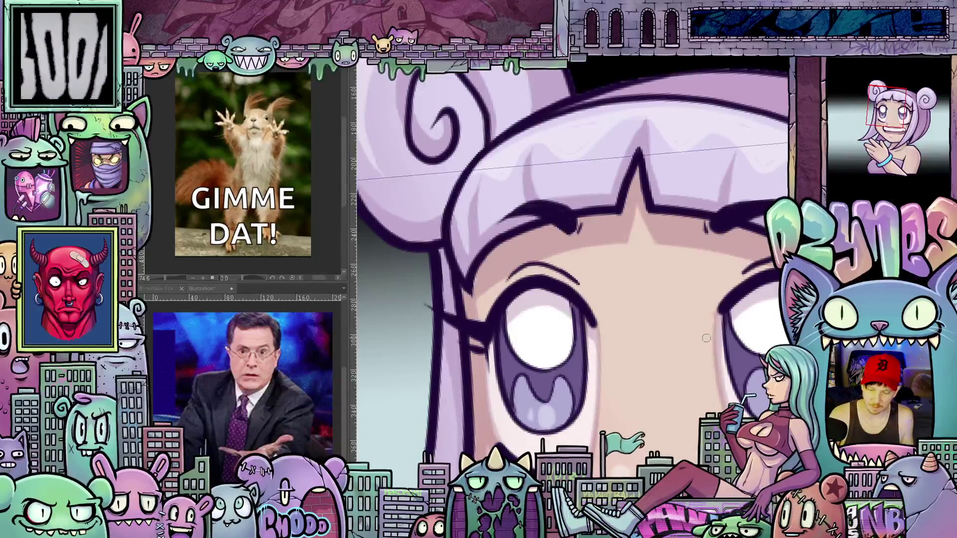
{"action": "scroll", "coordinate": [627, 275], "scroll_direction": "down", "scroll_amount": 5}
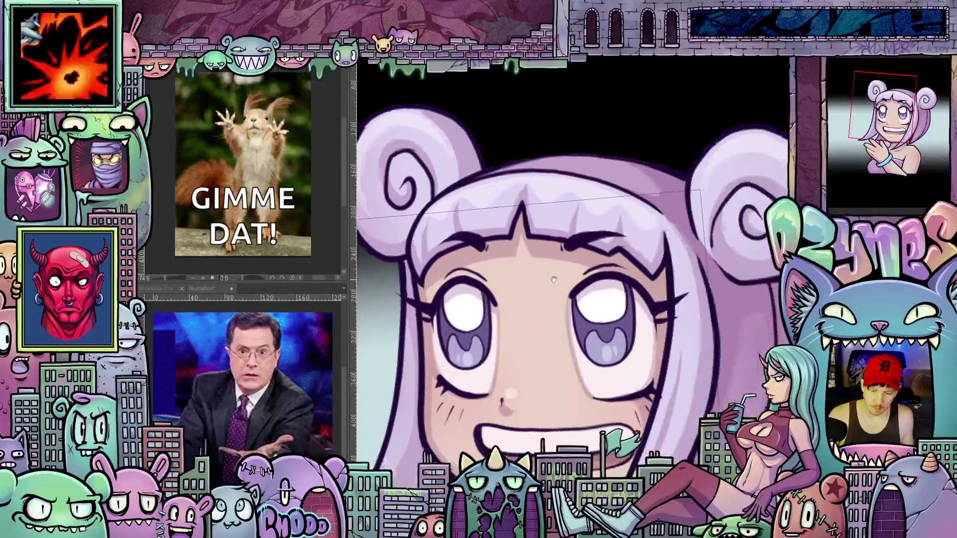
- Undo the shading so the skin turns pale cream and the hair lighter
{"action": "scroll", "coordinate": [585, 276], "scroll_direction": "up", "scroll_amount": 3}
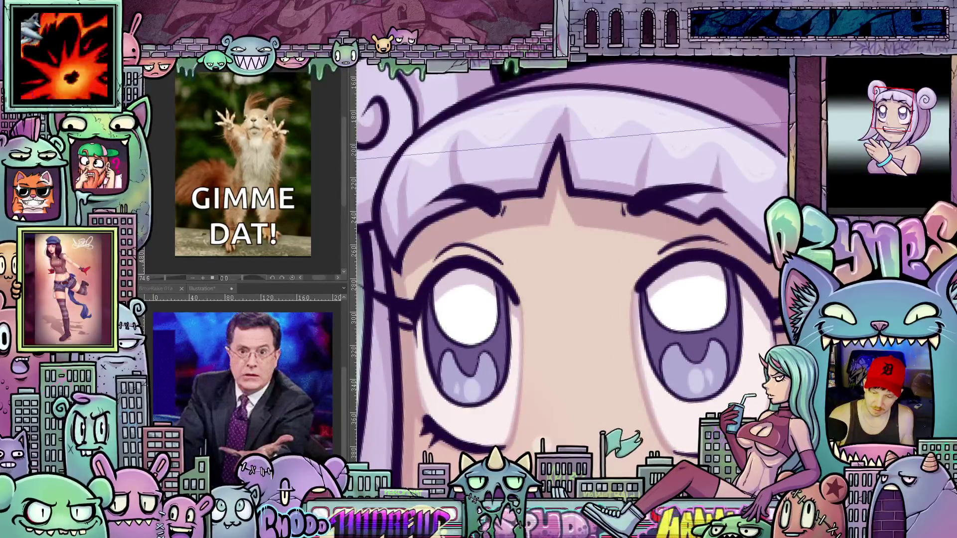
{"action": "key", "text": "ctrl+z"}
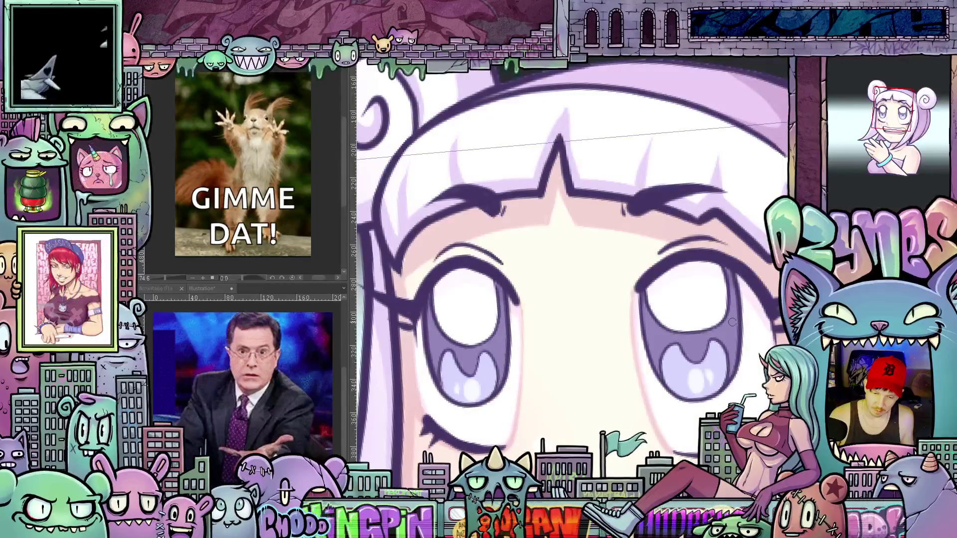
{"action": "scroll", "coordinate": [732, 322], "scroll_direction": "down", "scroll_amount": 1}
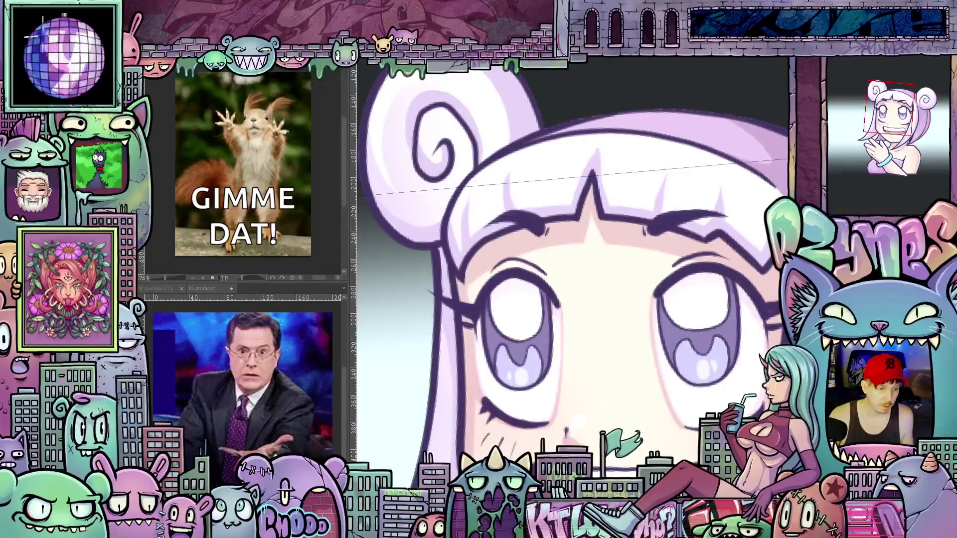
{"action": "left_click", "coordinate": [160, 20]}
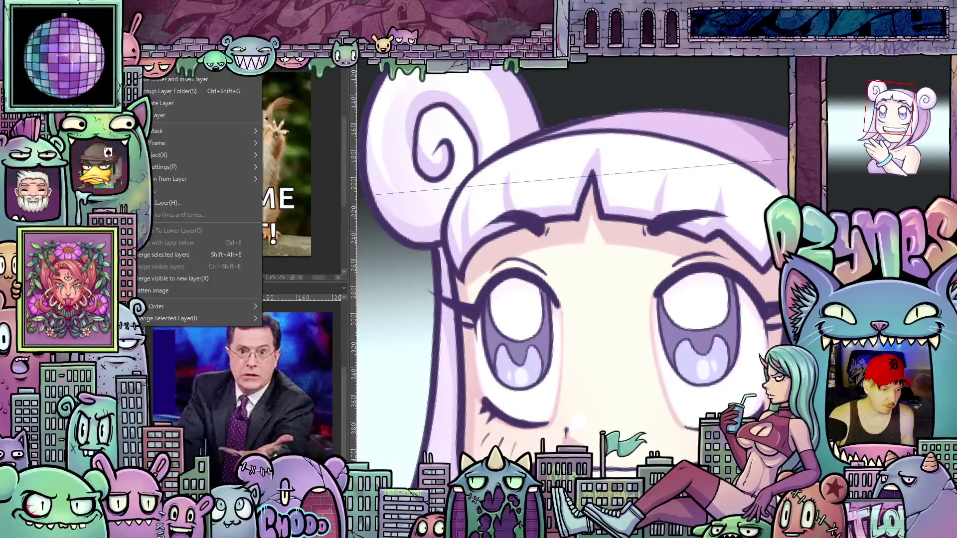
- Add a Hue/Saturation/Luminosity correction layer with Saturation set to 8
{"action": "mouse_move", "coordinate": [199, 56]}
{"action": "left_click", "coordinate": [304, 68]}
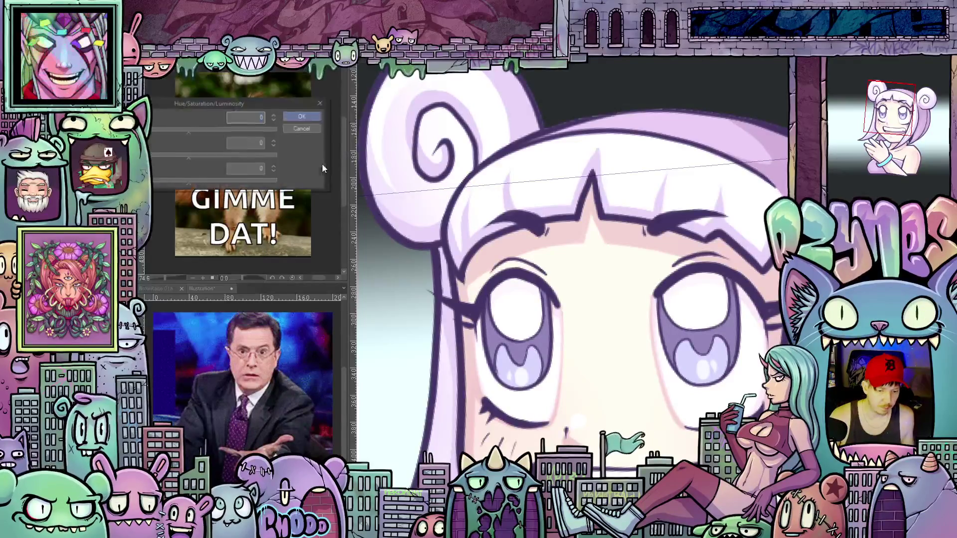
{"action": "left_click", "coordinate": [193, 158]}
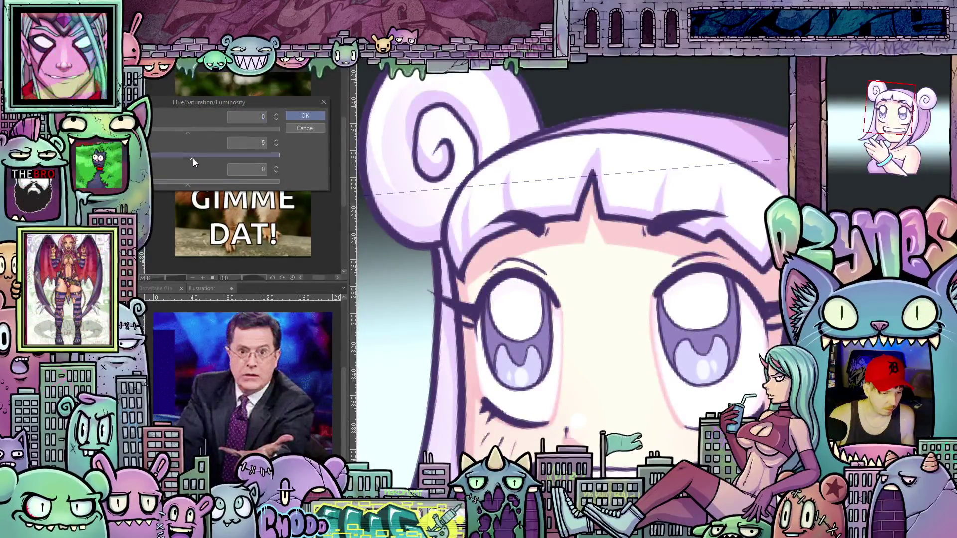
{"action": "triple_click", "coordinate": [276, 141]}
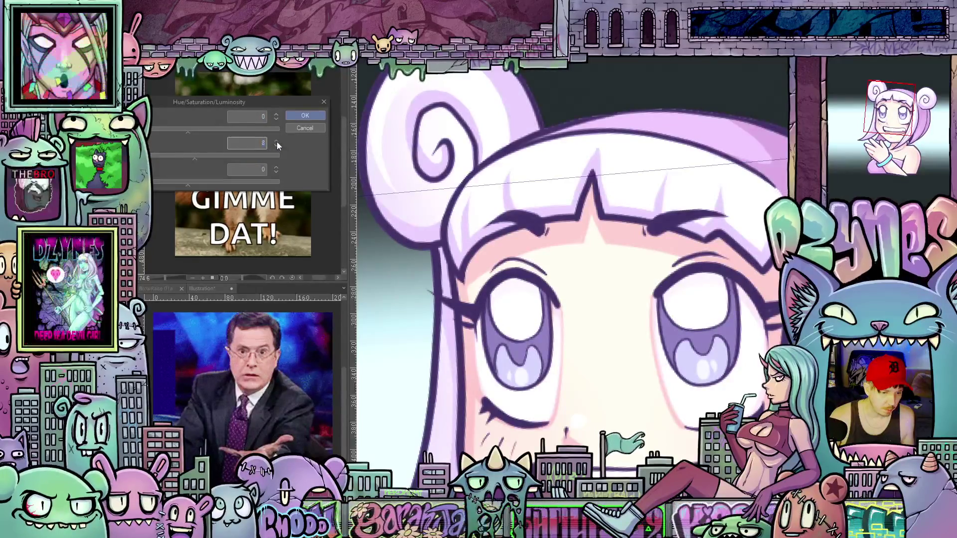
{"action": "left_click", "coordinate": [316, 115]}
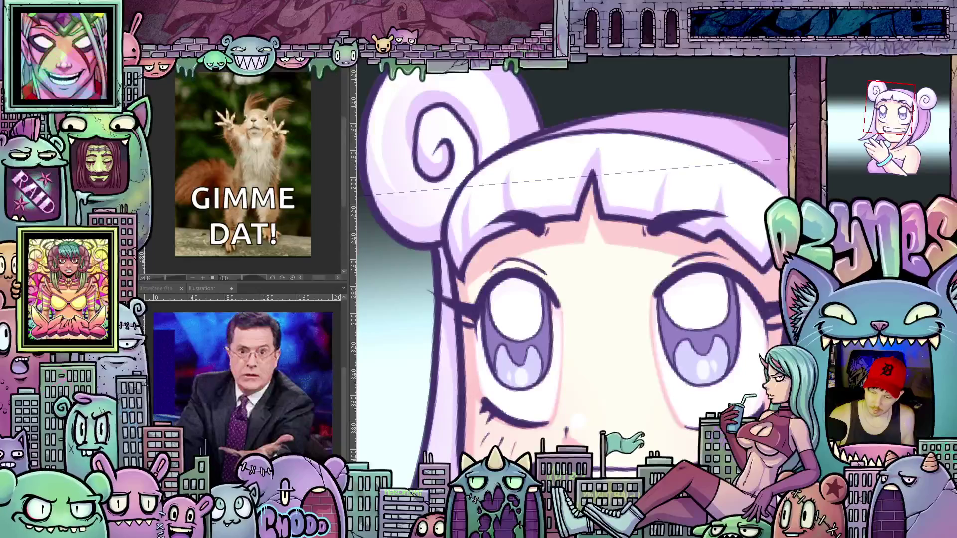
{"action": "scroll", "coordinate": [741, 345], "scroll_direction": "down", "scroll_amount": 2}
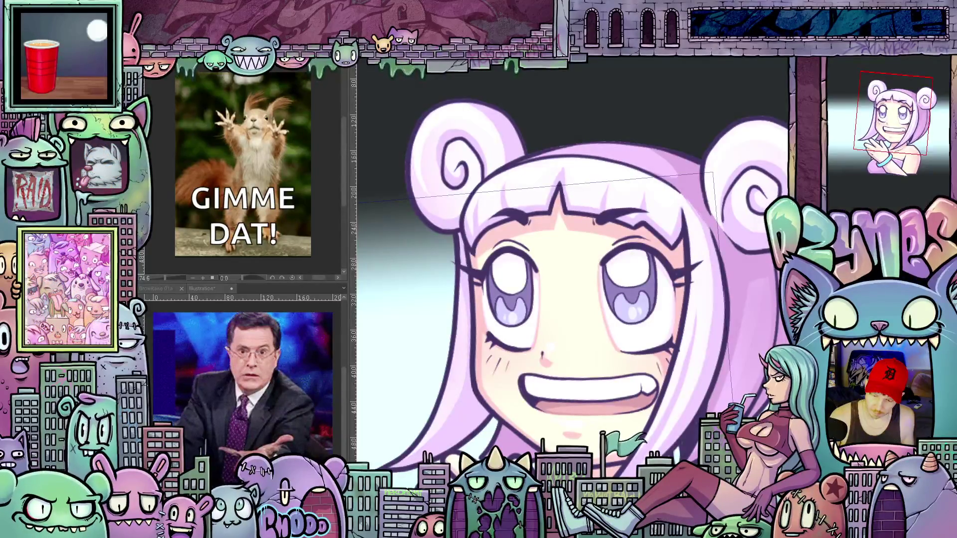
- Restore the warm peach skin tone and zoom out to view the whole animated emote
{"action": "key", "text": "ctrl+z"}
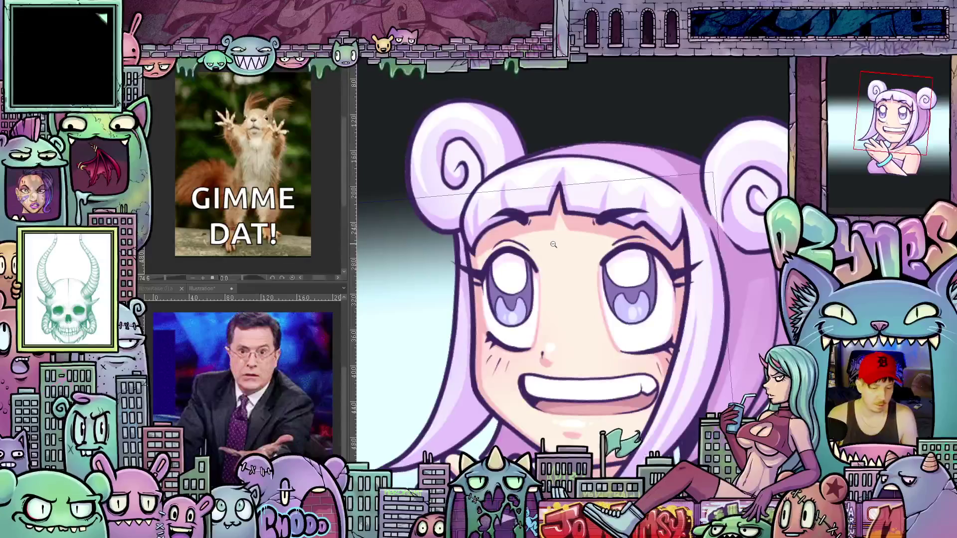
{"action": "scroll", "coordinate": [388, 195], "scroll_direction": "down", "scroll_amount": 4}
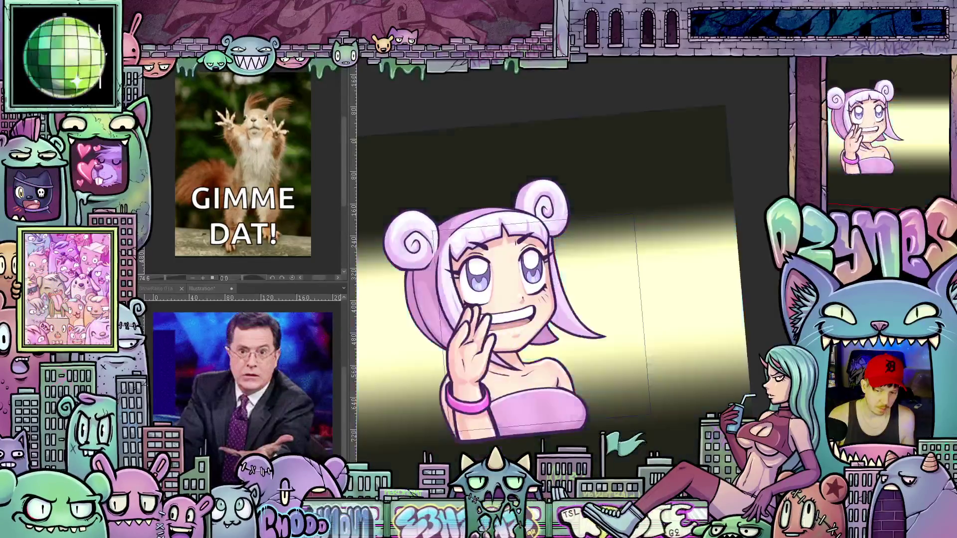
{"action": "scroll", "coordinate": [436, 198], "scroll_direction": "down", "scroll_amount": 1}
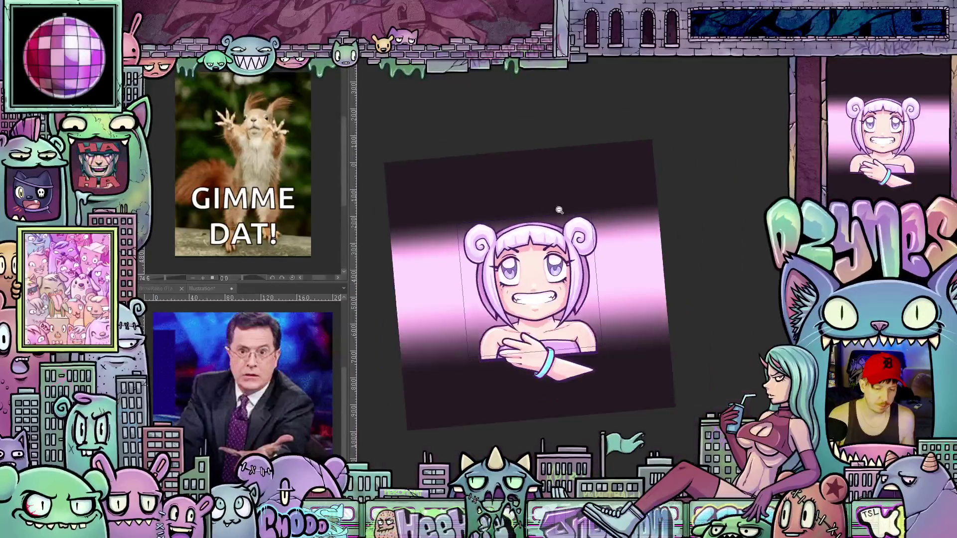
- Straighten the canvas view, open the Animated GIF export settings, and select the width value
{"action": "key", "text": "ctrl+0"}
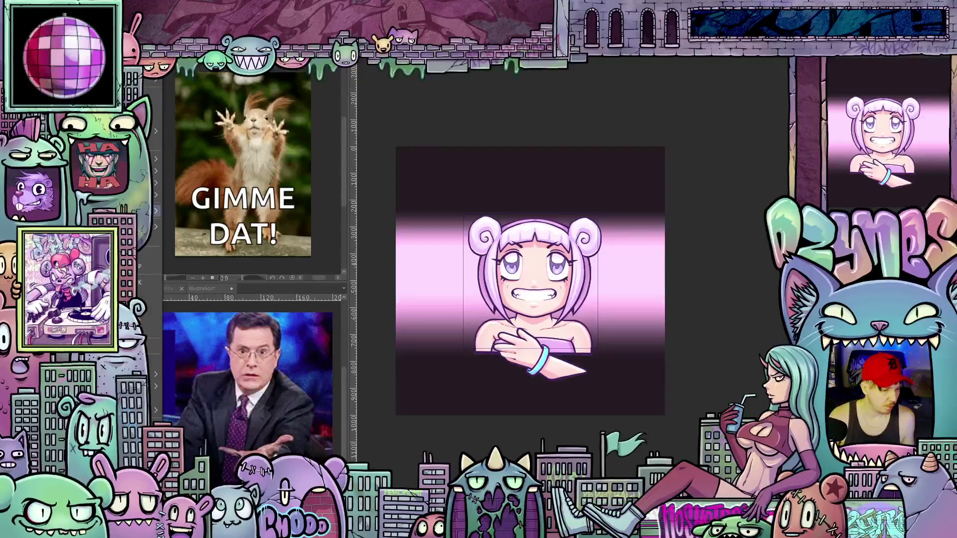
{"action": "mouse_move", "coordinate": [145, 183]}
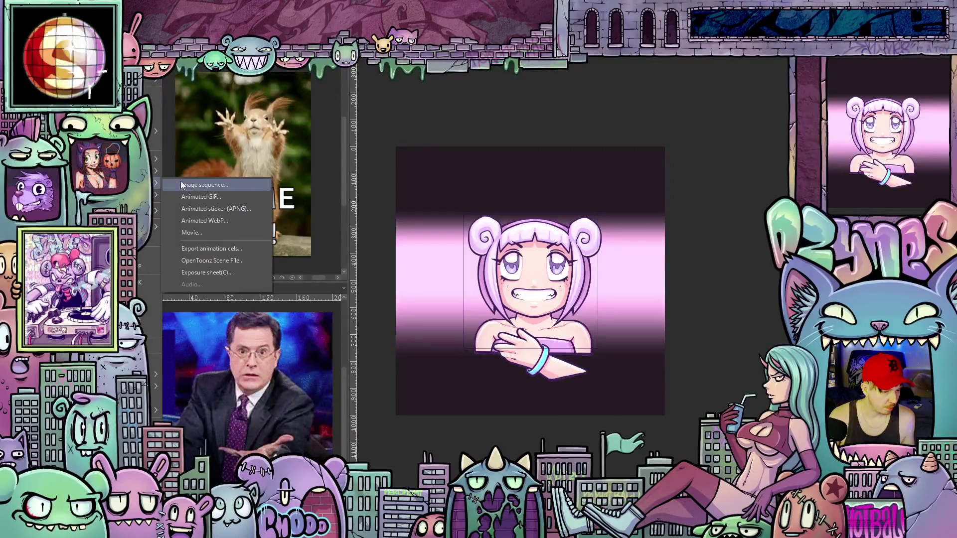
{"action": "left_click", "coordinate": [309, 79]}
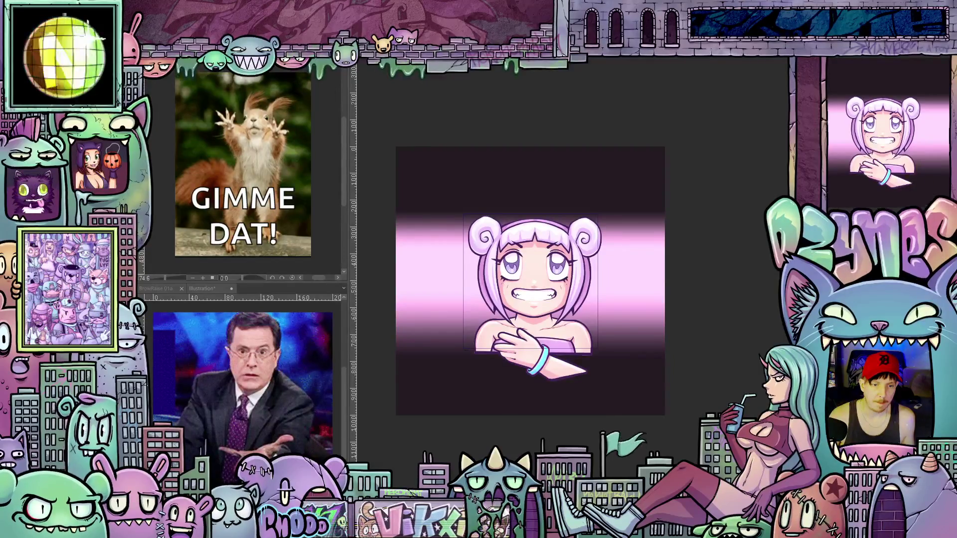
{"action": "key", "text": "alt+Tab"}
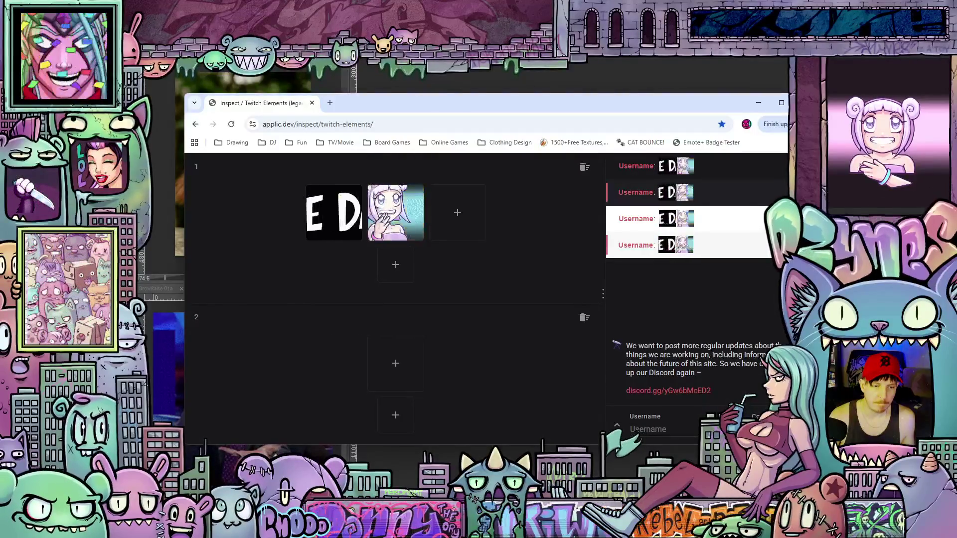
{"action": "key", "text": "alt+Tab"}
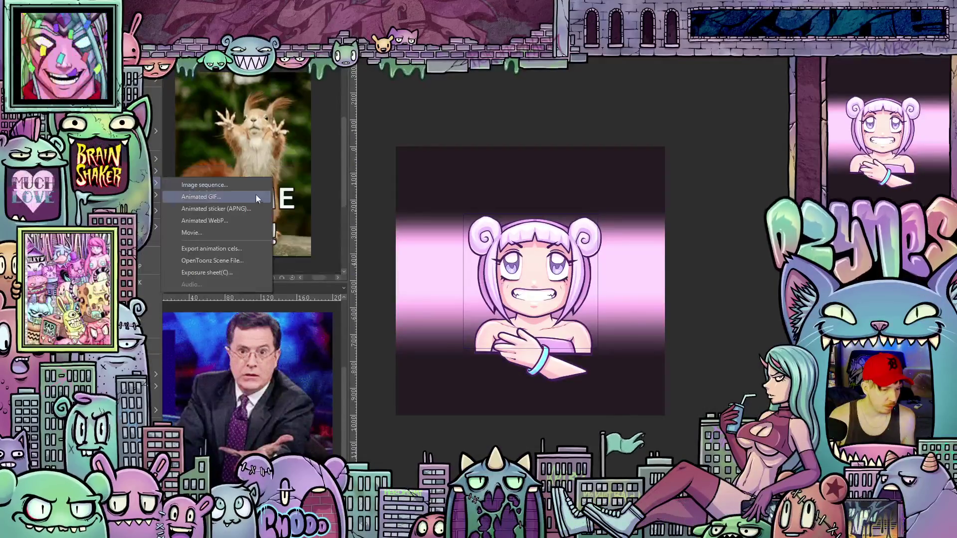
{"action": "left_click", "coordinate": [235, 199]}
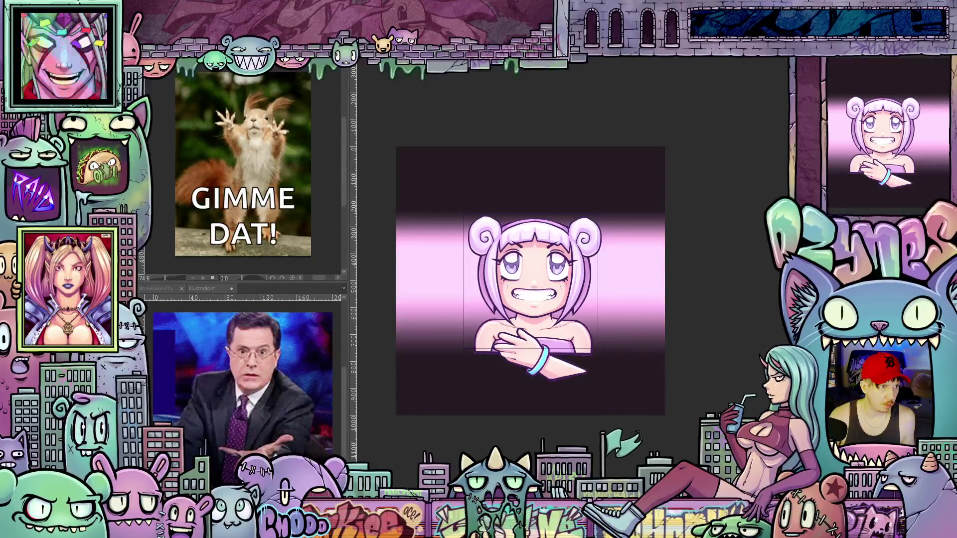
{"action": "double_click", "coordinate": [433, 203]}
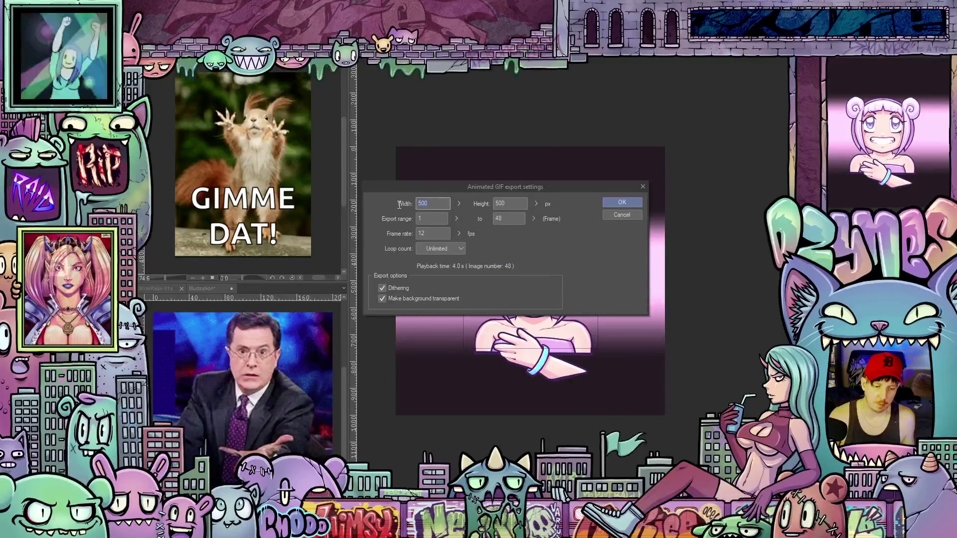
- Export the animated GIF at width 112 with a transparent background, producing a 344.41 KB file
{"action": "type", "text": "112"}
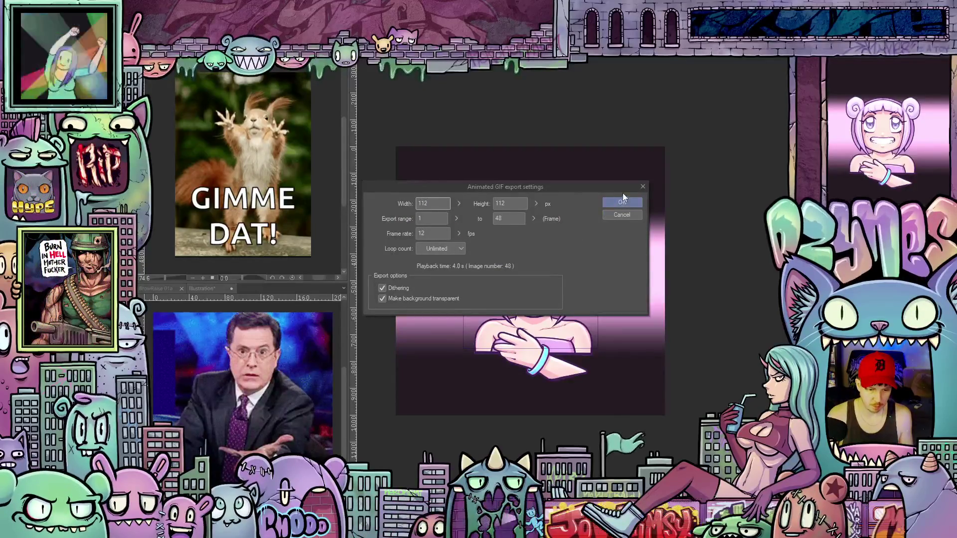
{"action": "left_click", "coordinate": [621, 203]}
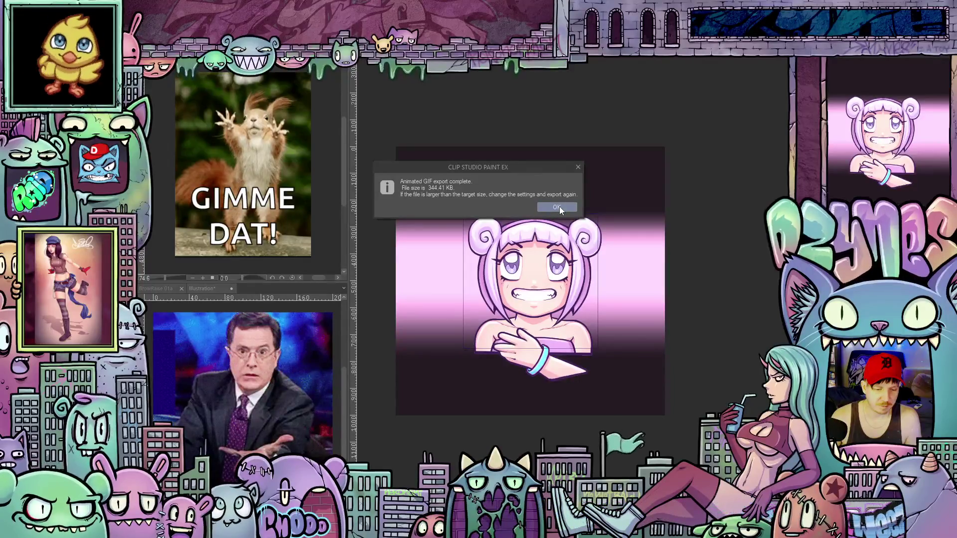
{"action": "left_click", "coordinate": [560, 209]}
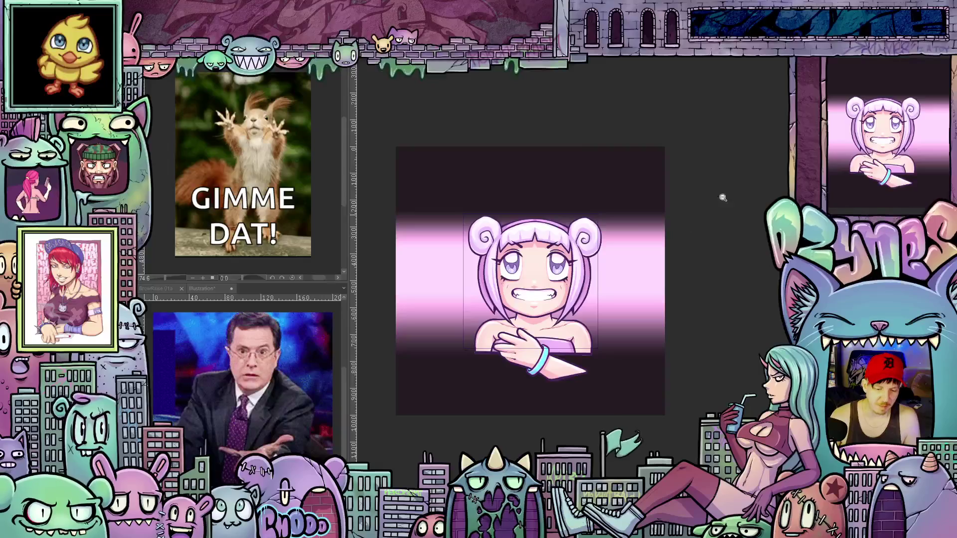